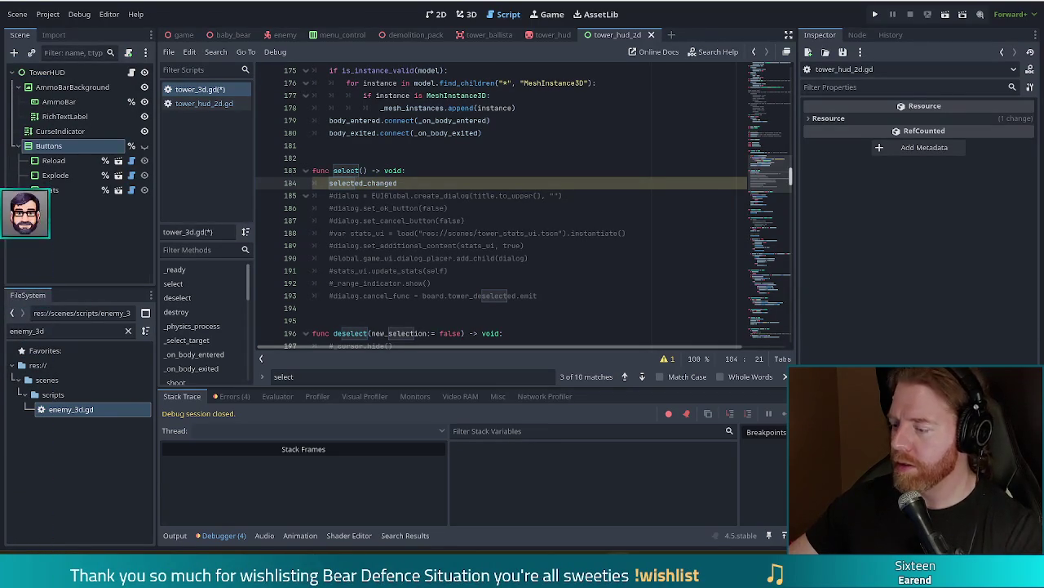
In select() on line 184, replace the selected_changed reference with selected.emit(true)
left_click(426, 184)
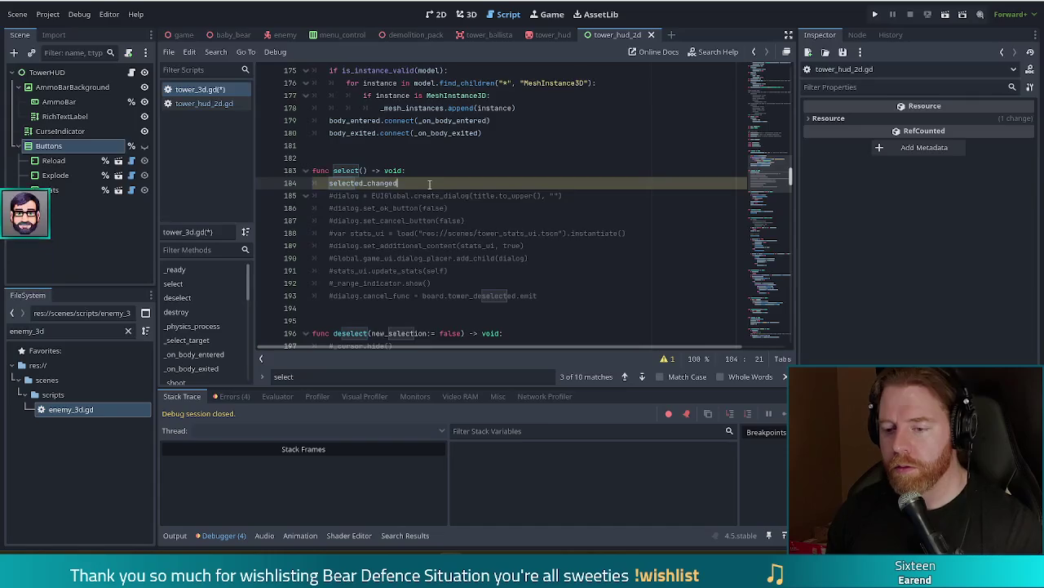
key("Left")
key("Left")
key("Left")
key("BackSpace")
key("BackSpace")
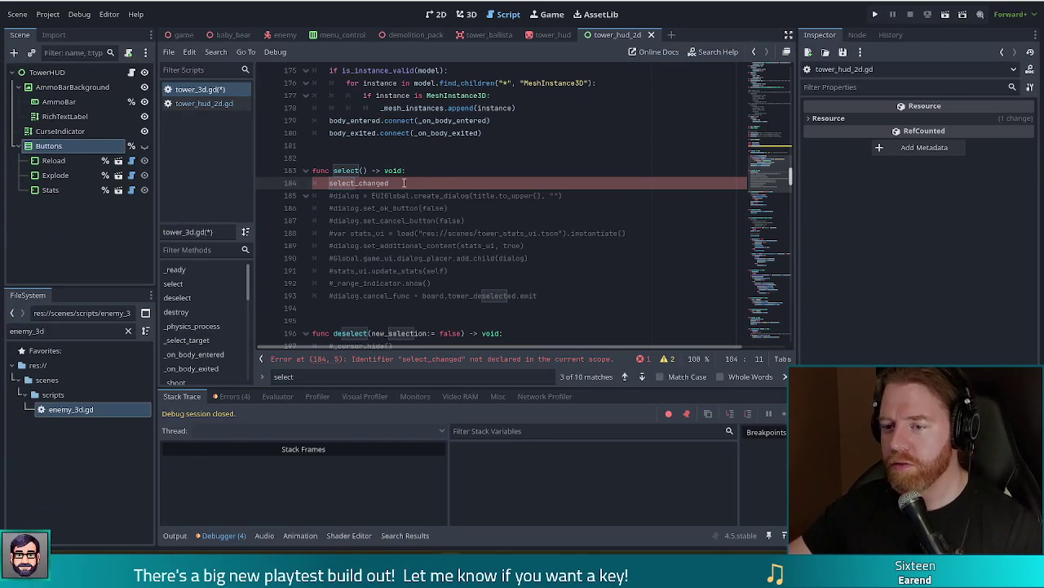
left_click_drag(370, 178, 355, 182)
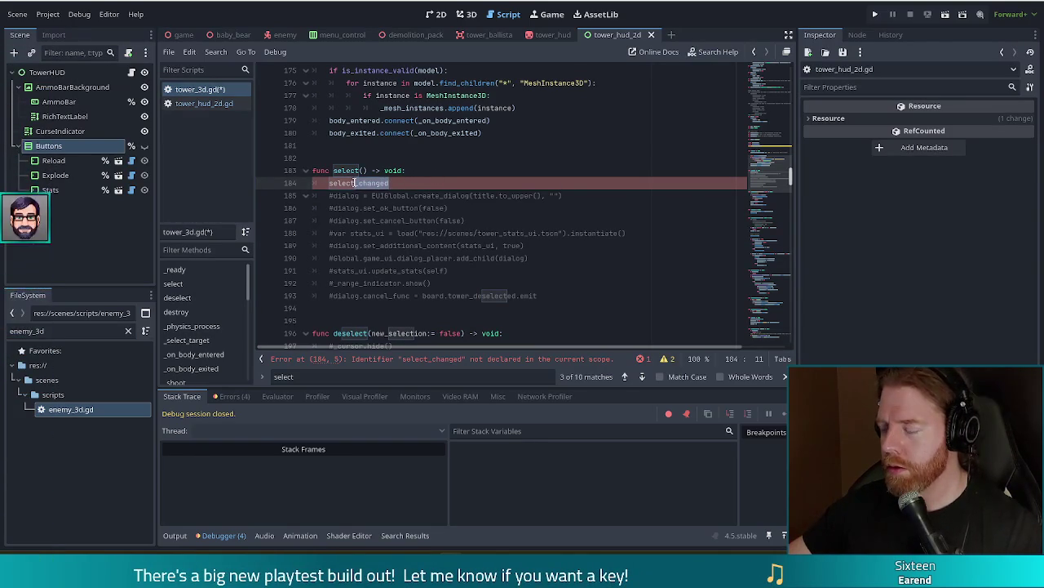
type("ed.")
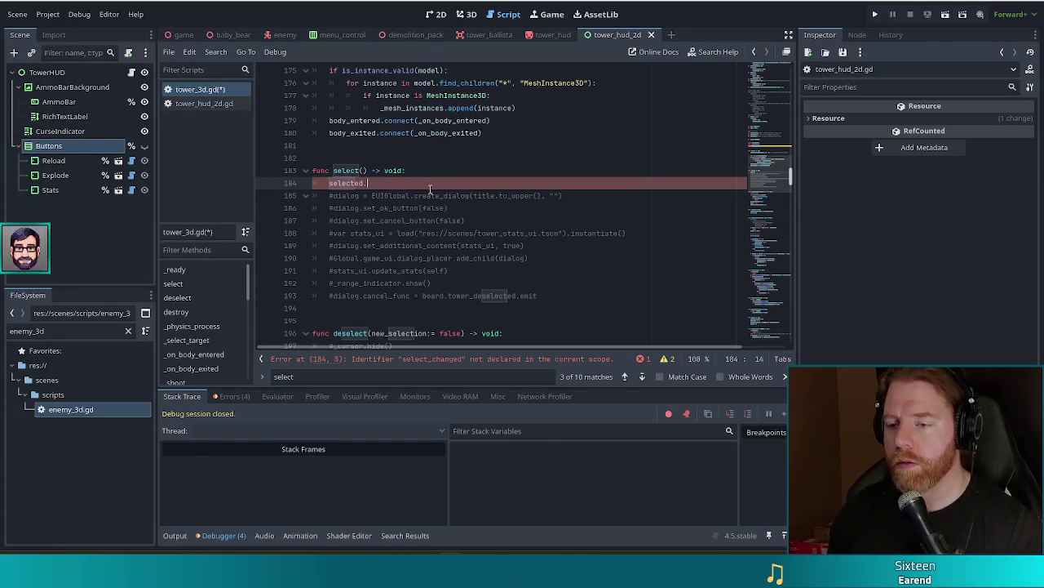
type("emit(")
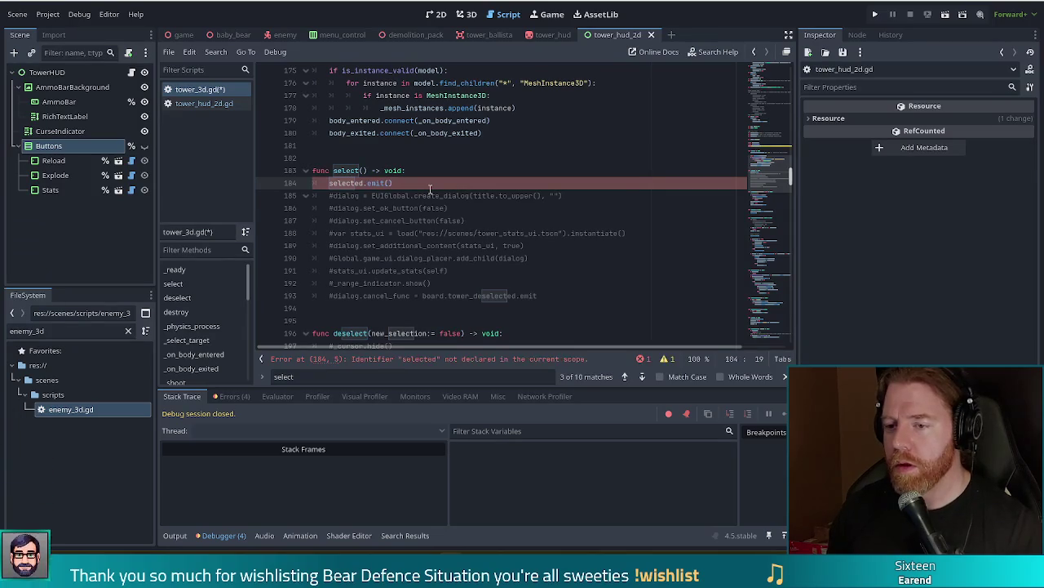
type("true")
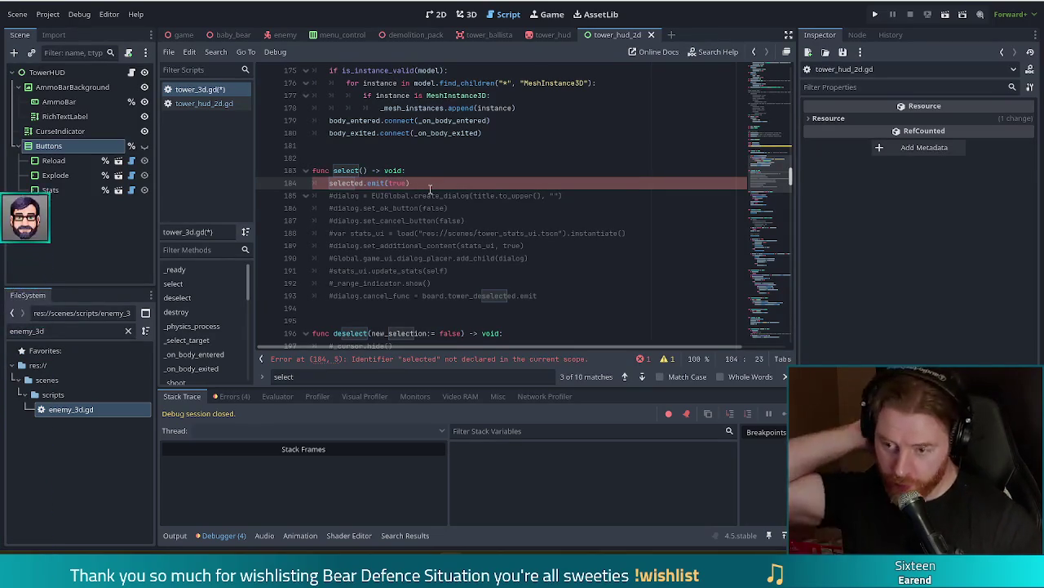
mouse_move(781, 64)
left_mouse_down()
mouse_move(768, 176)
mouse_move(768, 167)
left_mouse_up()
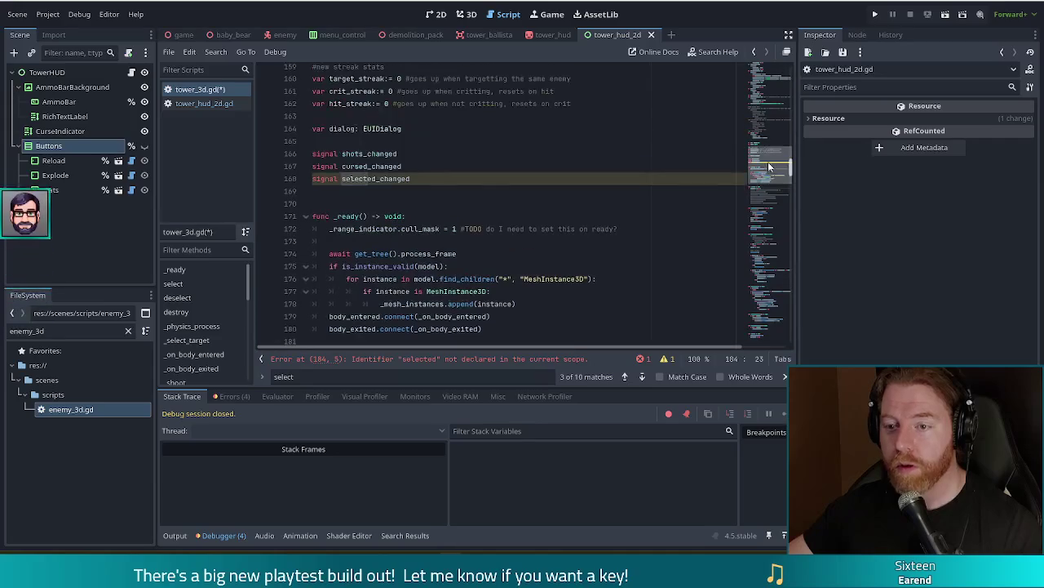
Rename the signal declaration from selected_changed to selected and save tower_3d.gd
left_click(380, 183)
key("Delete")
key("Delete")
key("Delete")
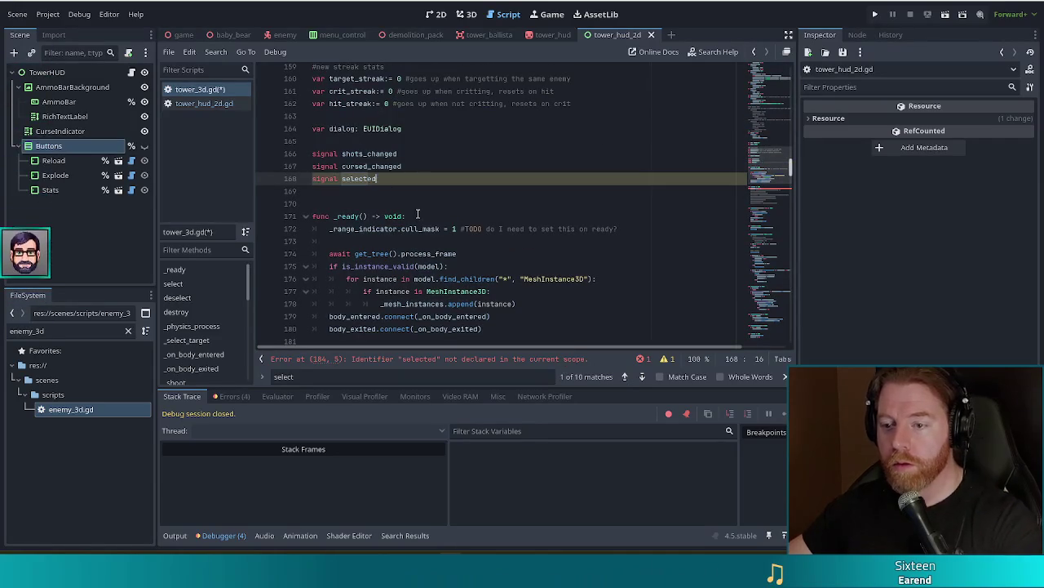
key("ctrl+s")
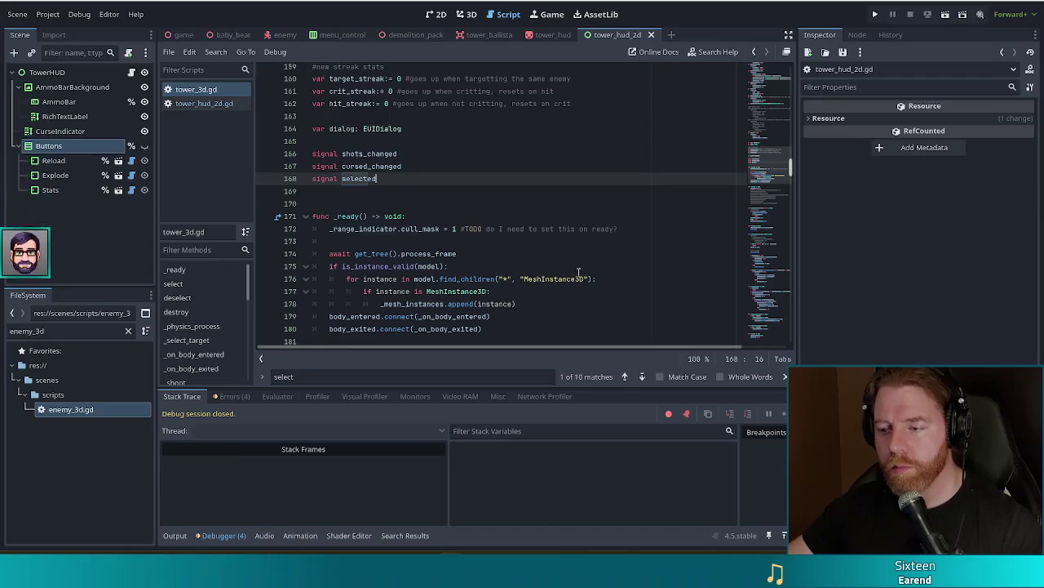
key("Return")
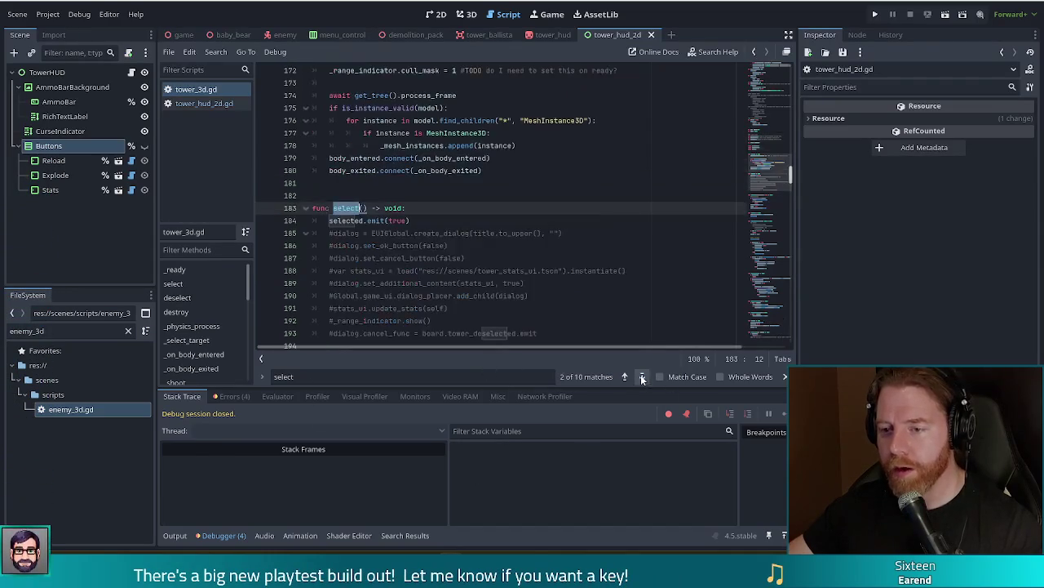
left_click(433, 220)
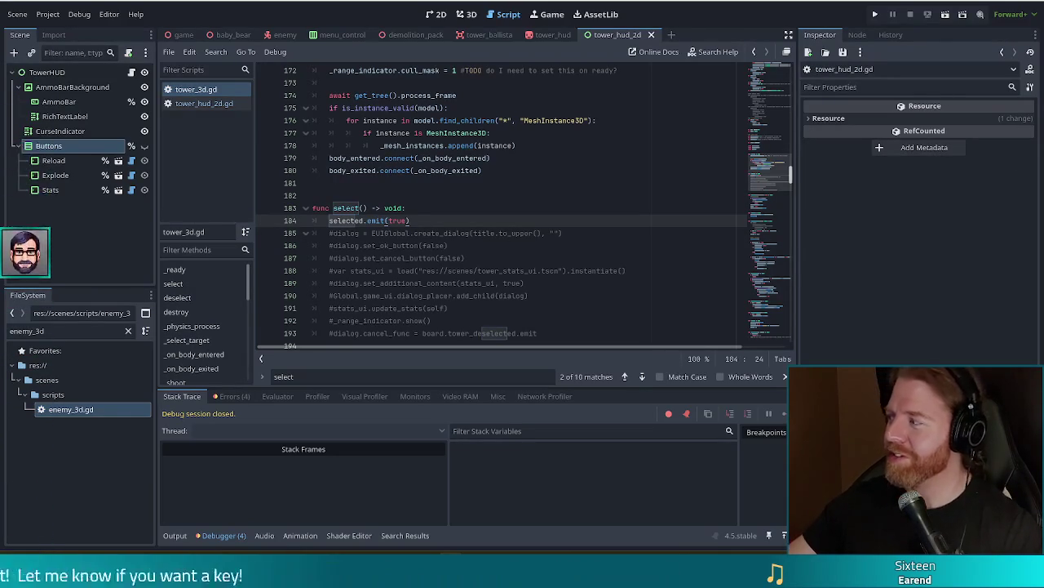
scroll(457, 246, "down", 1)
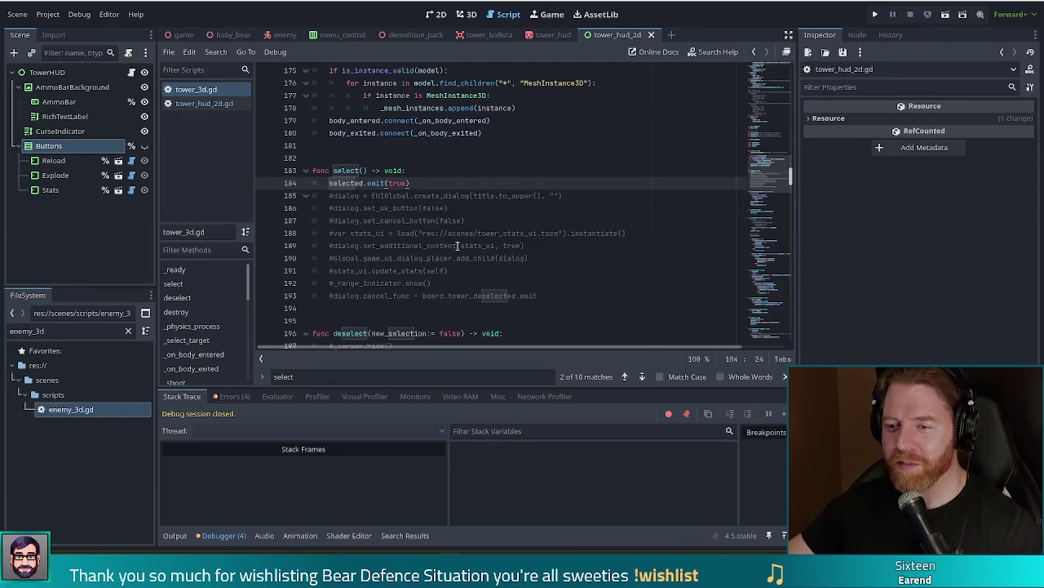
Replace the commented #_cursor.hide() line in deselect() with selected.emit(false)
scroll(454, 228, "down", 1)
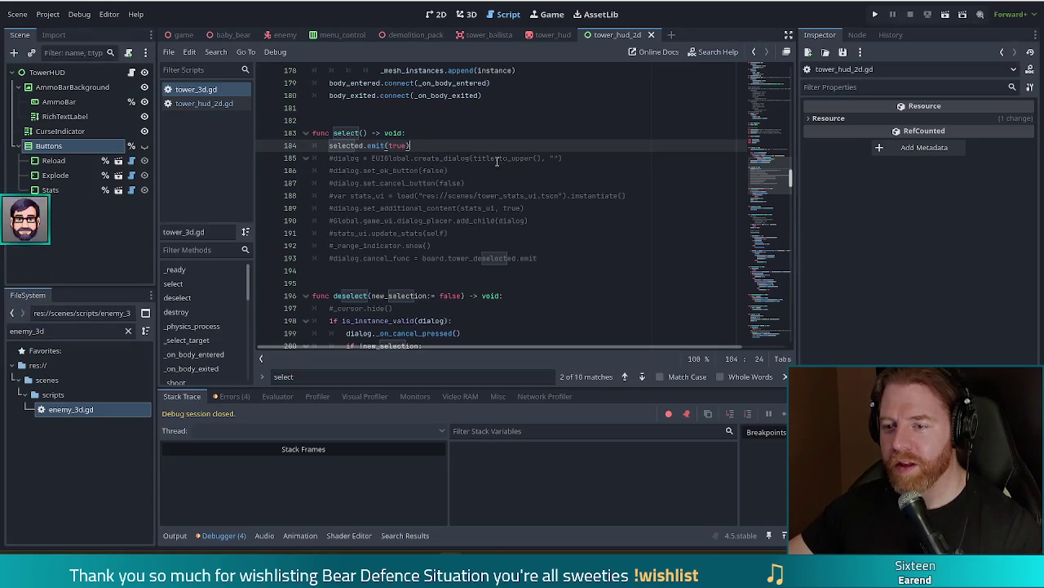
scroll(563, 286, "down", 1)
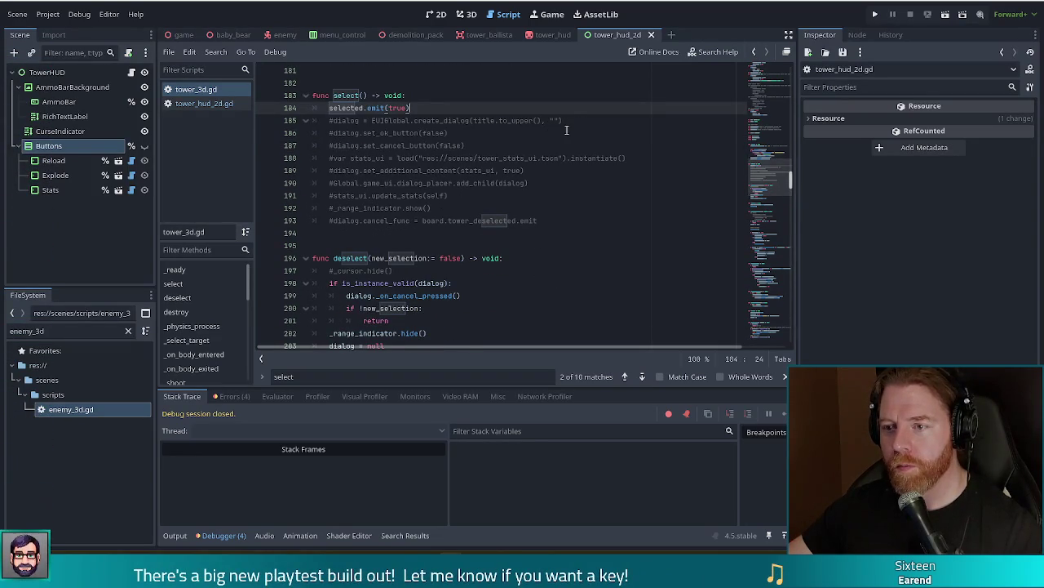
left_click(453, 210)
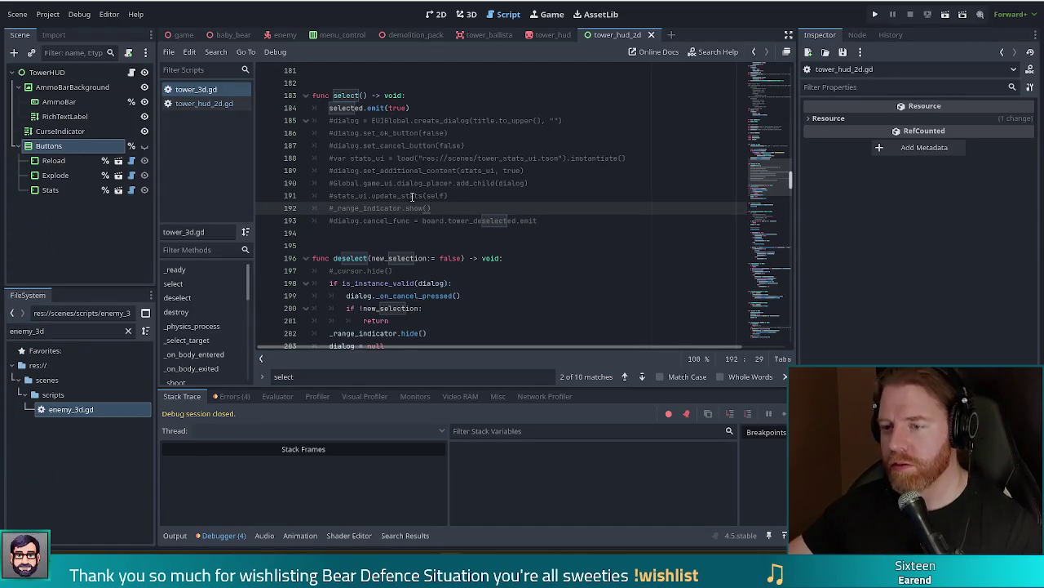
mouse_move(393, 270)
left_mouse_down()
mouse_move(511, 259)
mouse_move(330, 270)
left_mouse_up()
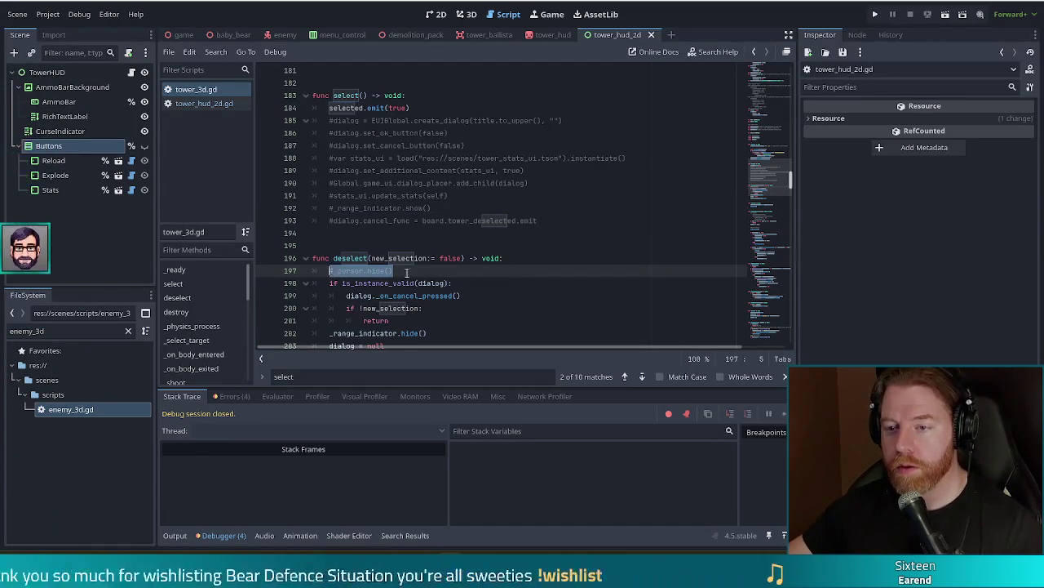
type("selected")
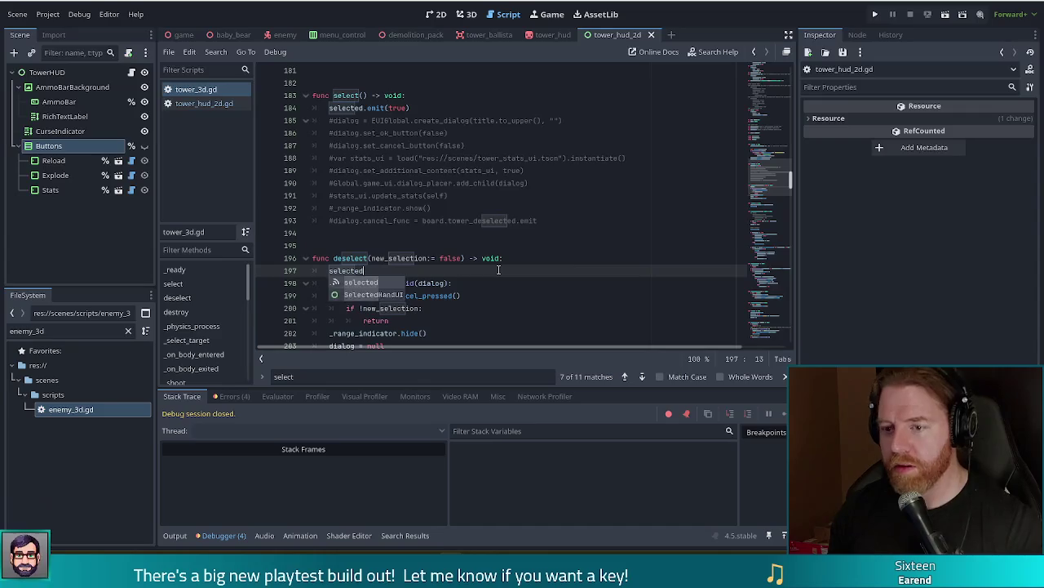
type(".emit(fa")
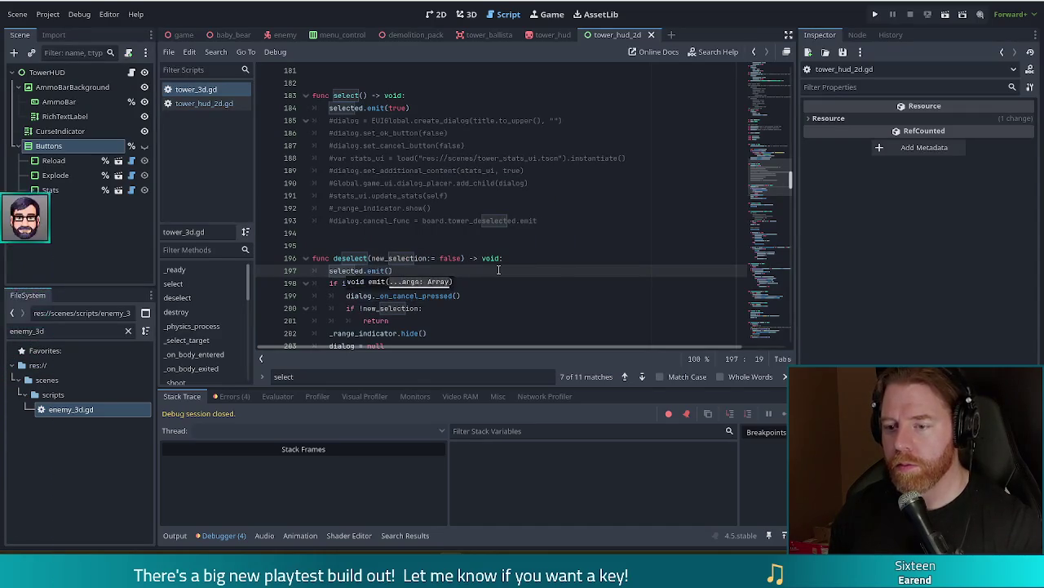
type("lse")
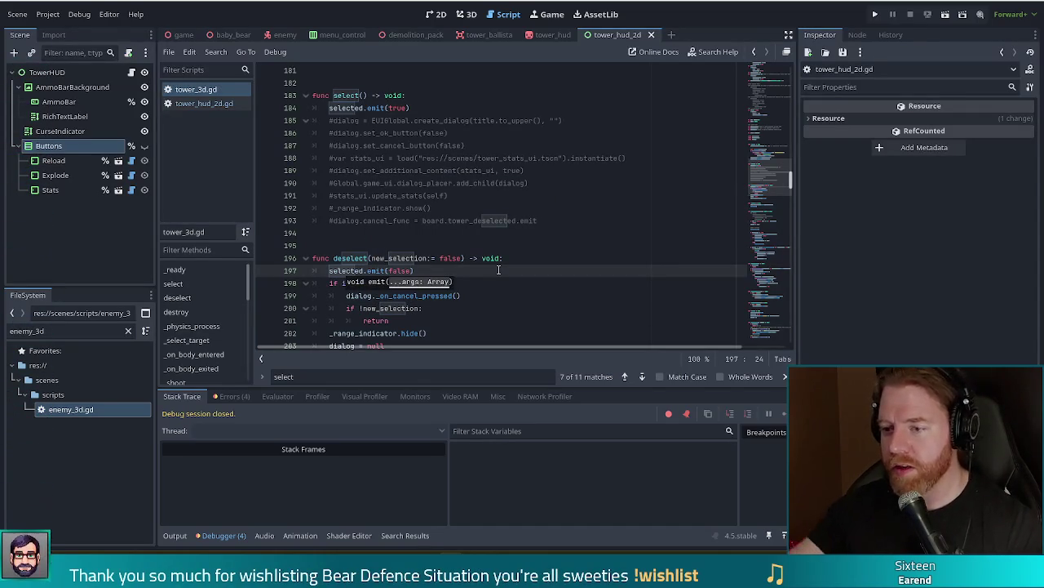
left_click(447, 170)
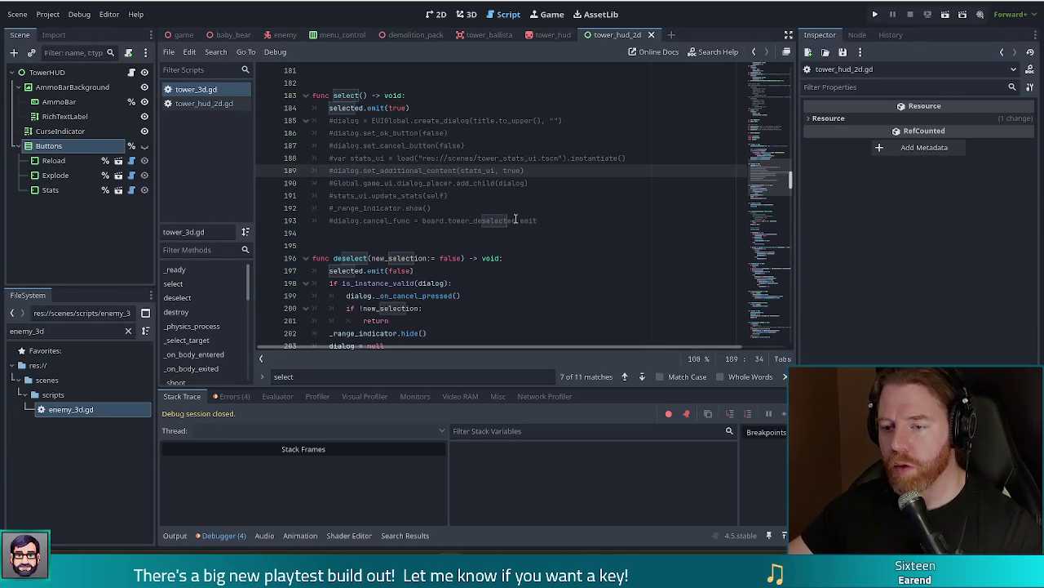
scroll(514, 220, "down", 1)
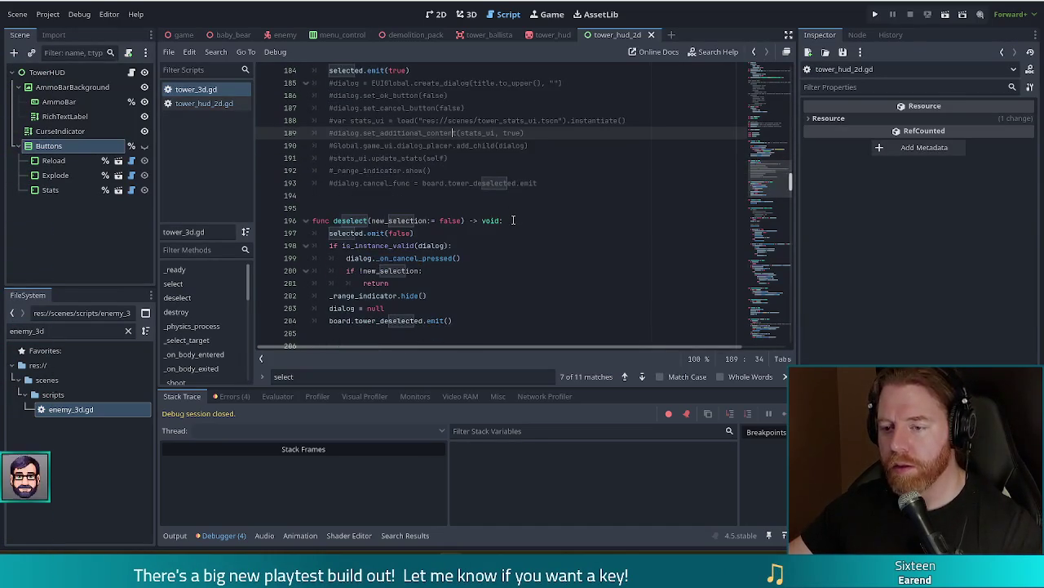
Bring up the tower_hud_2d.gd script in the script editor
left_click(201, 103)
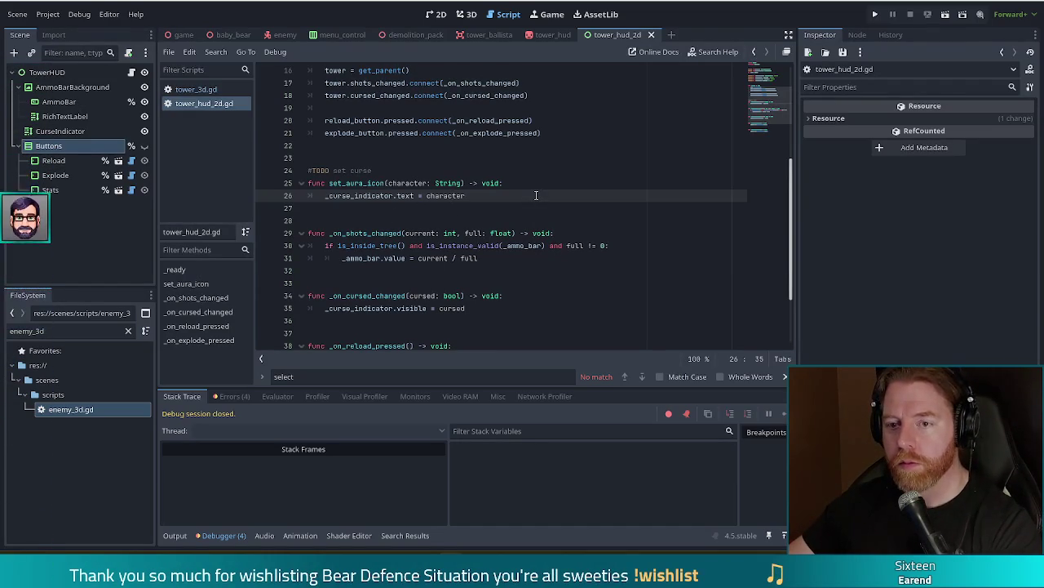
left_click(202, 105)
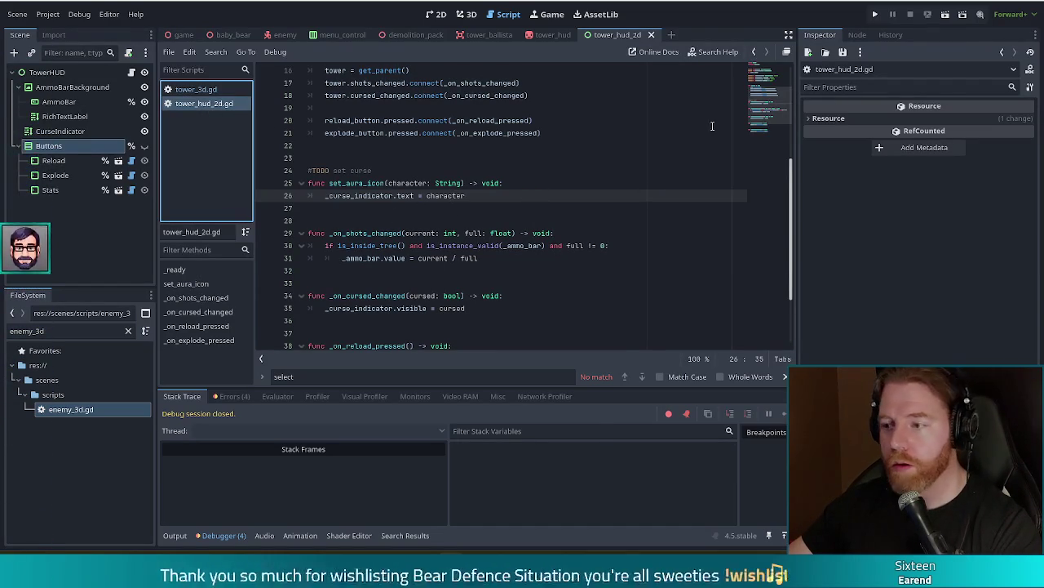
scroll(768, 105, "up", 1)
Add tower.selected.connect(_on_selected) below the cursed_changed connection in _ready()
left_click(588, 198)
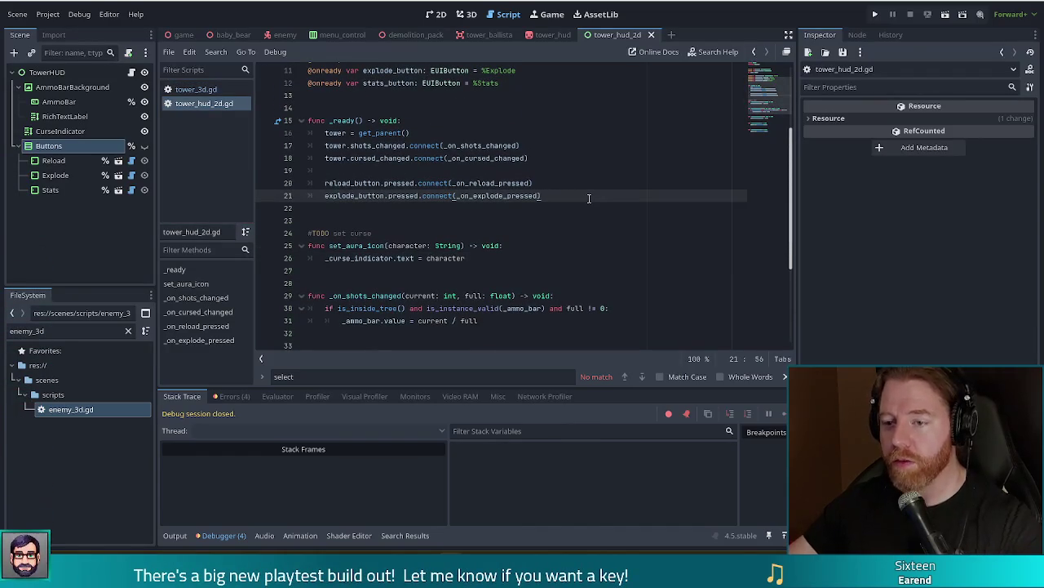
key("Up")
key("Up")
key("Up")
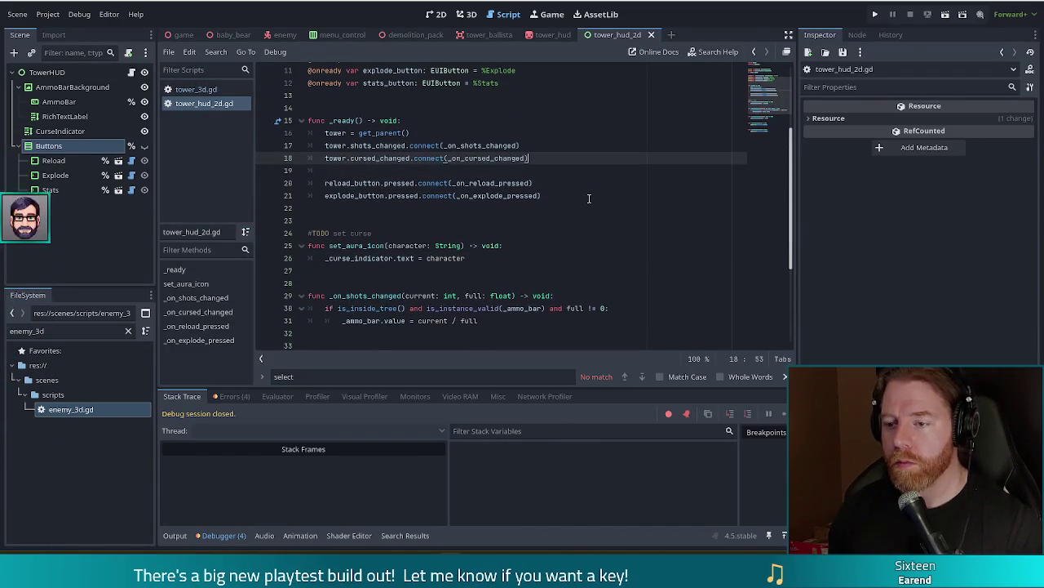
key("Return")
type("tower.sel")
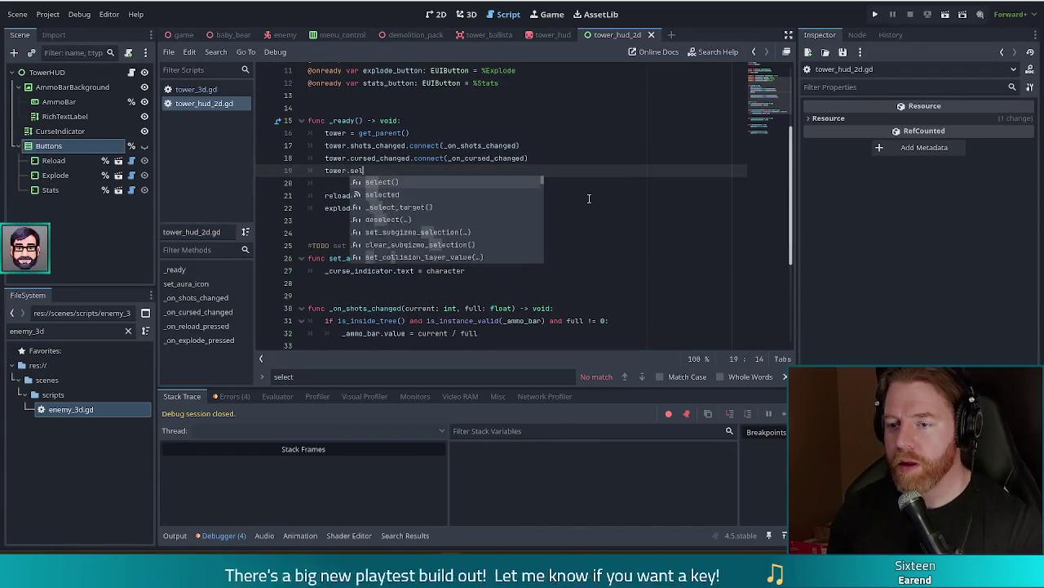
key("Return")
type(".conn")
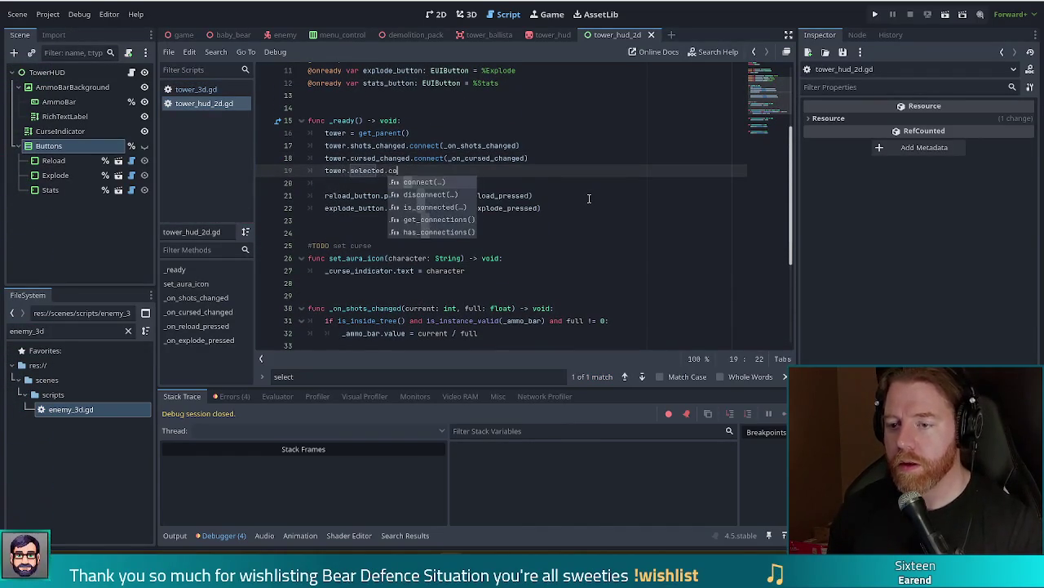
key("Return")
type("_on")
type("_se")
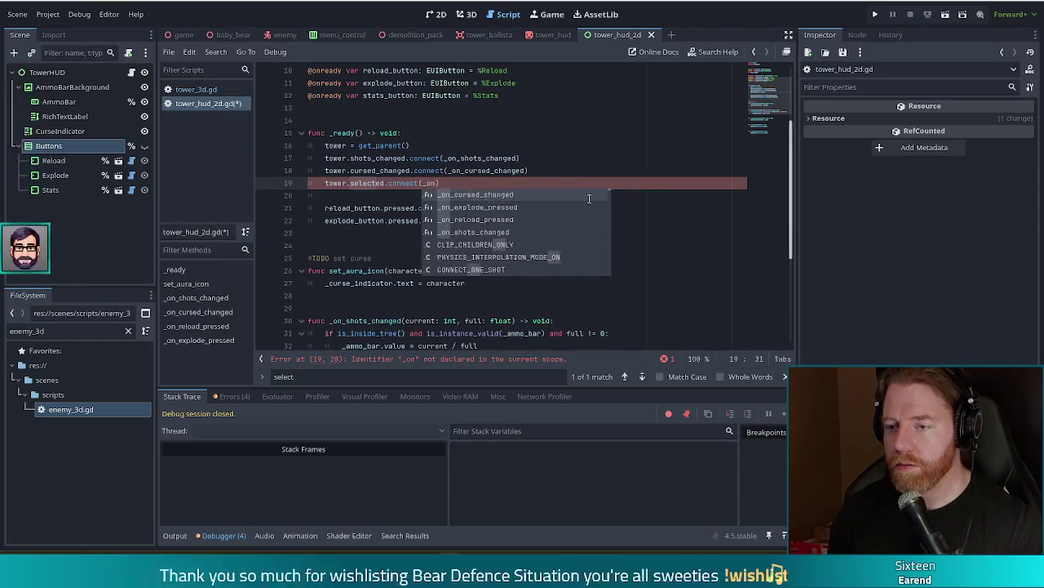
type("lec")
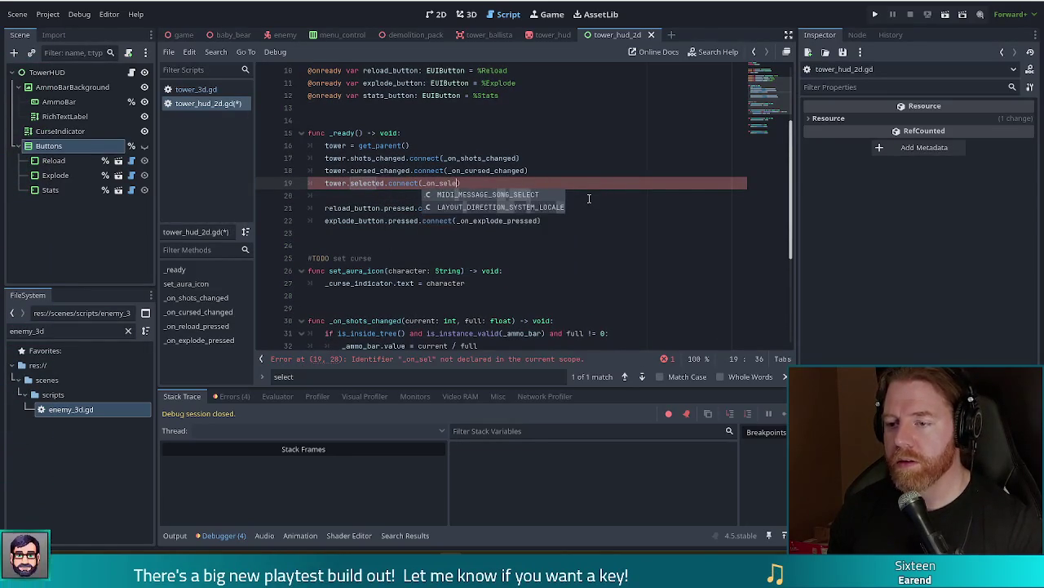
type("ted")
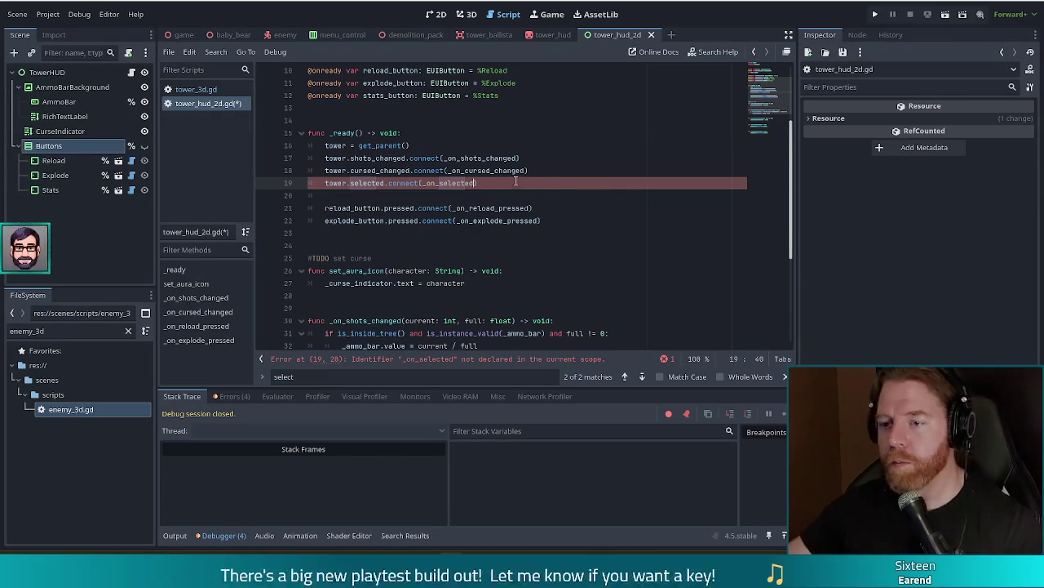
scroll(543, 333, "down", 5)
Above _on_reload_pressed, add func _on_selected(s: bool) -> void: with an indented if s: line
left_click(544, 332)
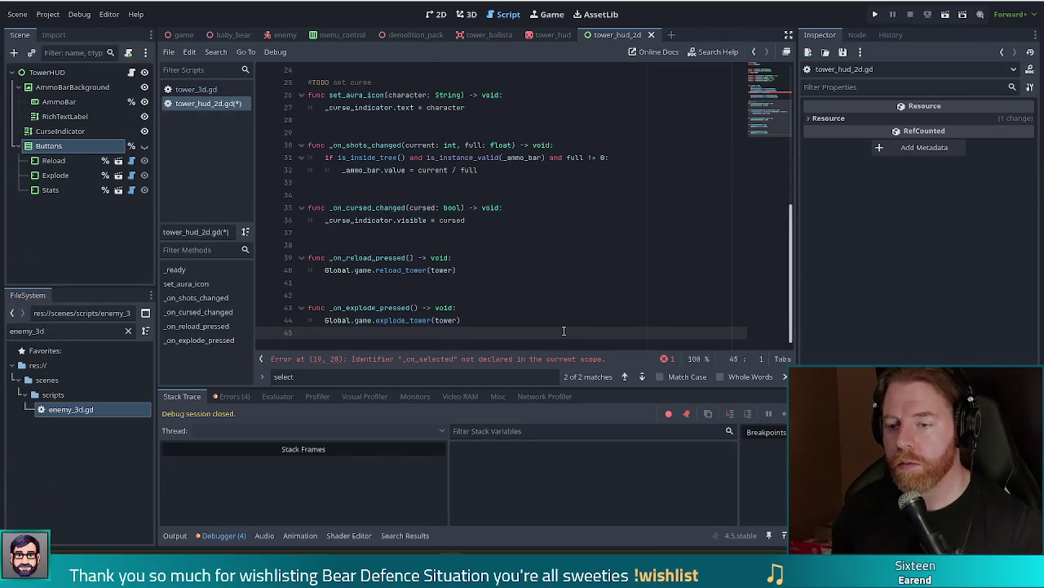
key("Up")
key("Up")
key("Up")
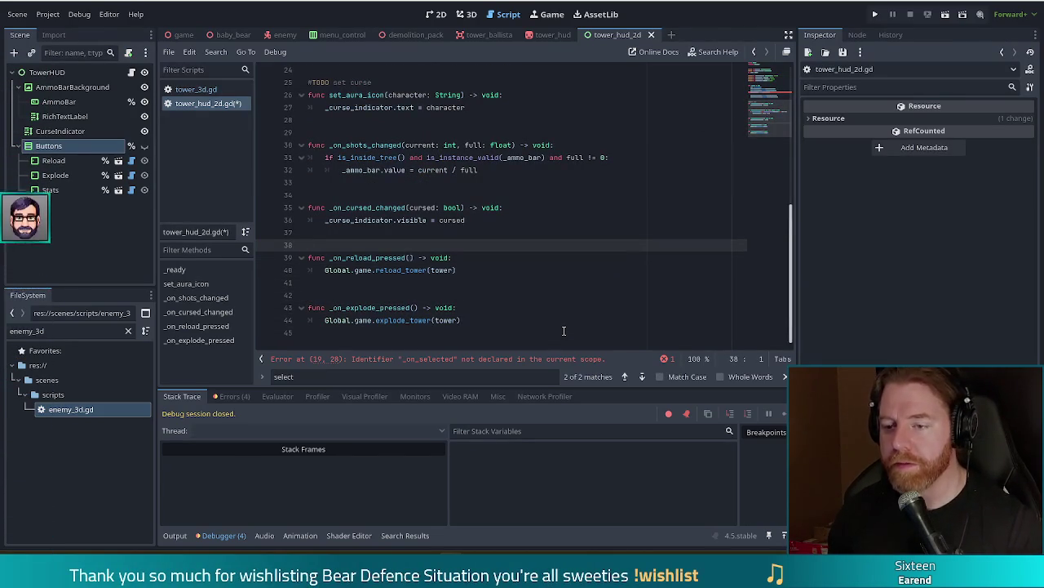
key("Up")
key("Return")
key("Return")
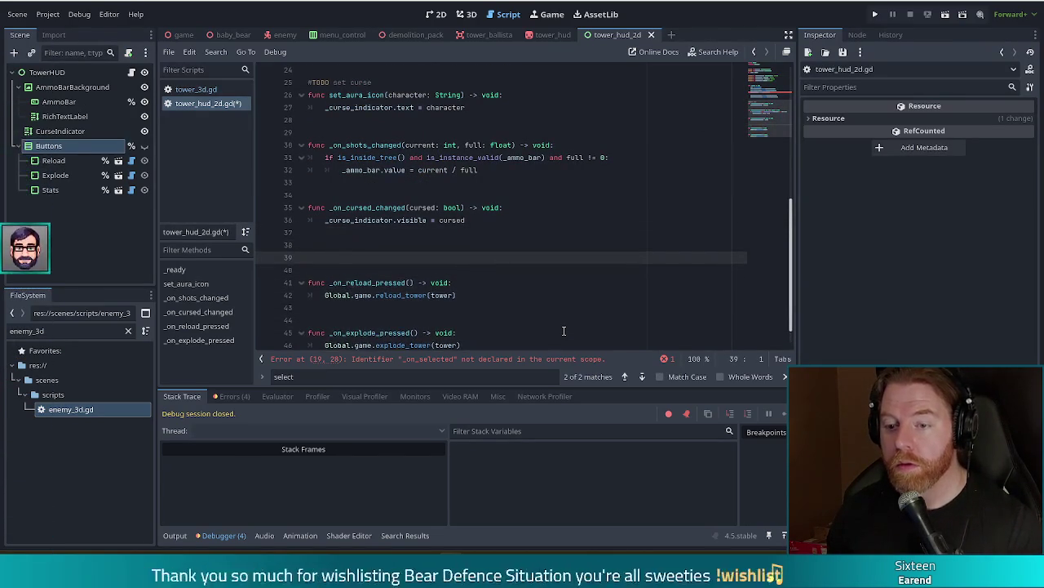
key("Return")
key("Up")
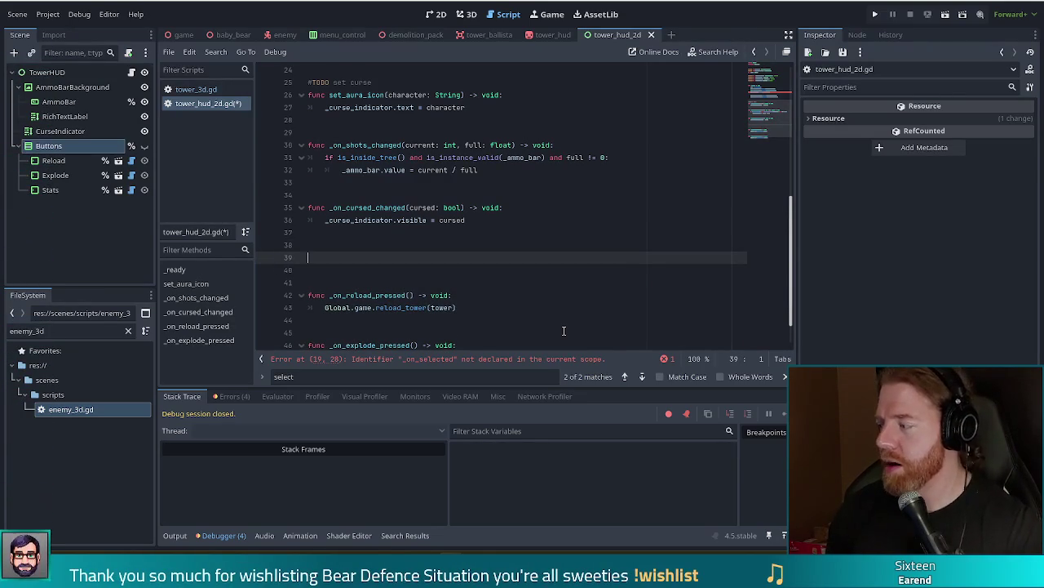
type("f")
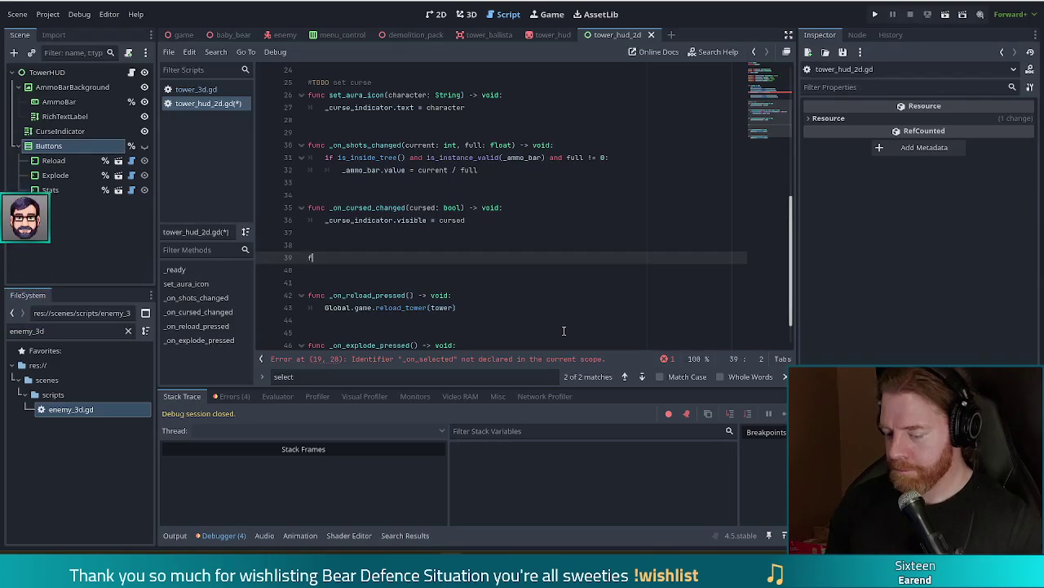
type("unc _")
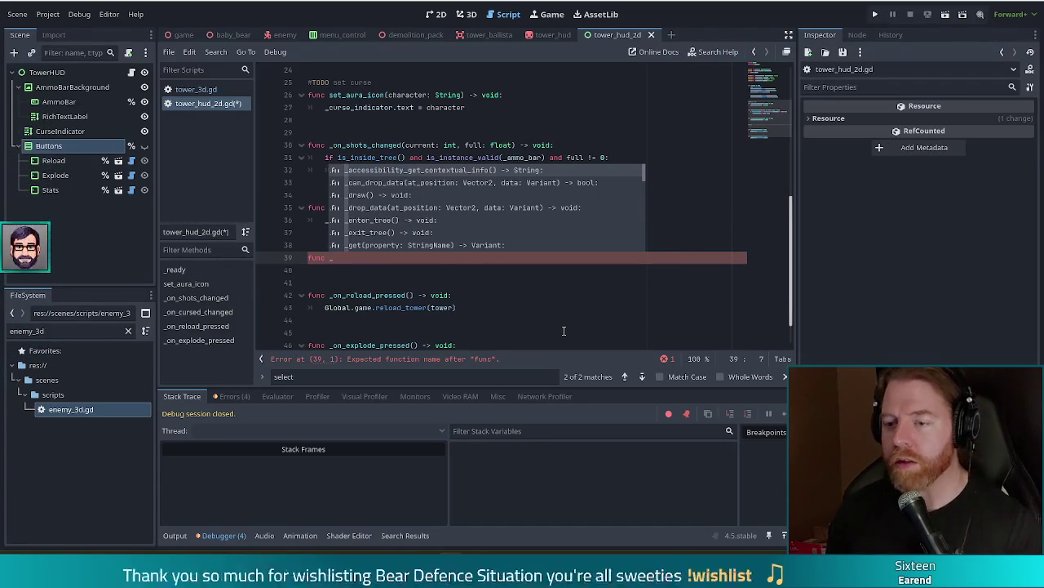
type("on_selected(s")
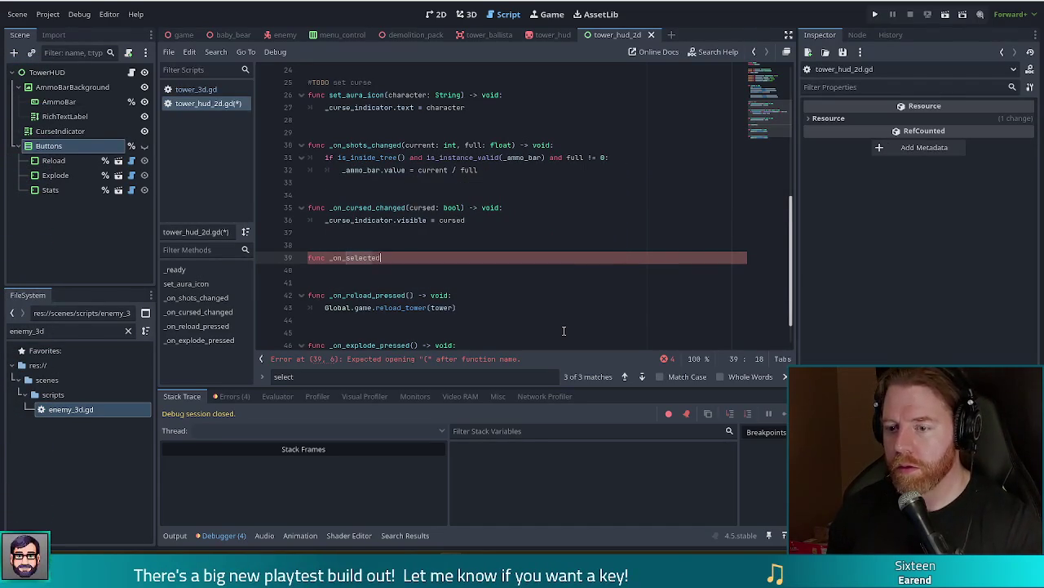
type(": bool) -> void:")
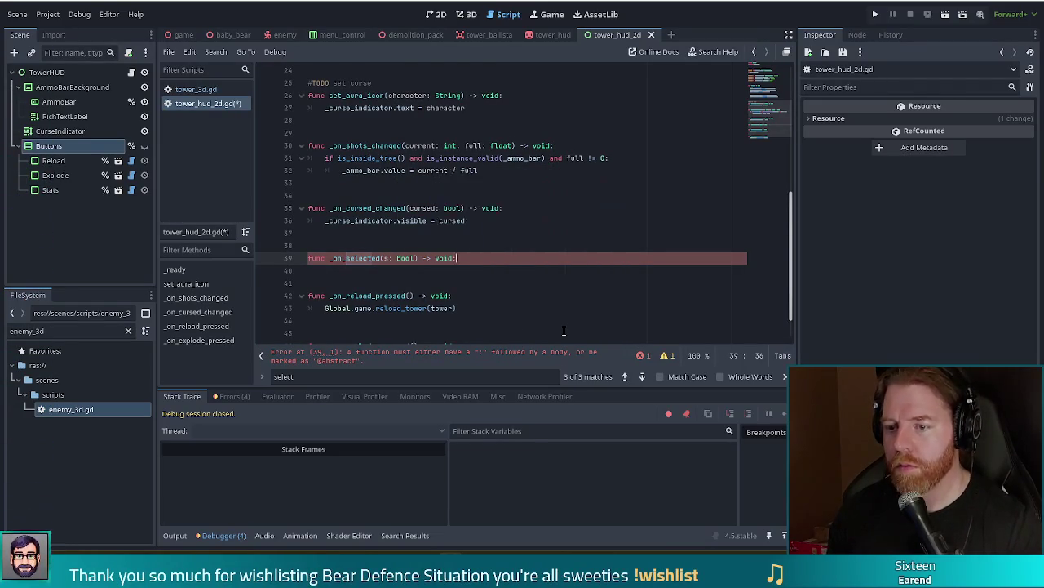
key("Return")
type("if ")
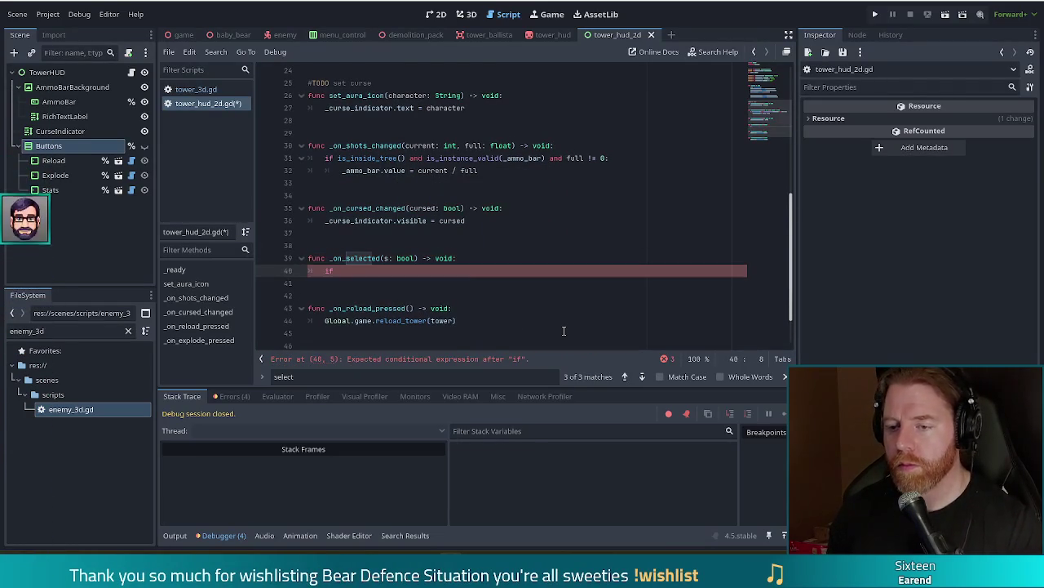
type("s")
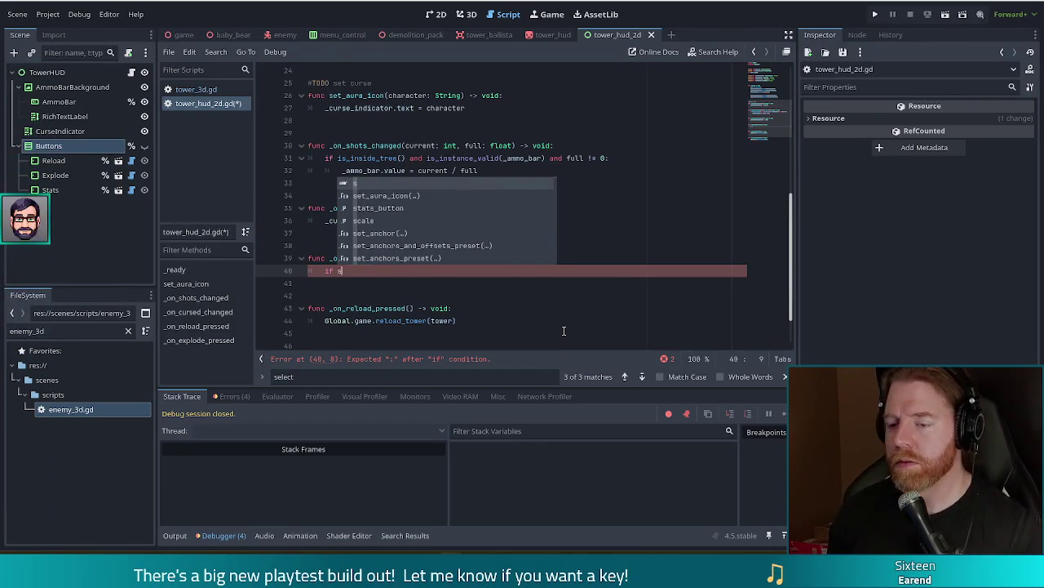
type(":")
key("Return")
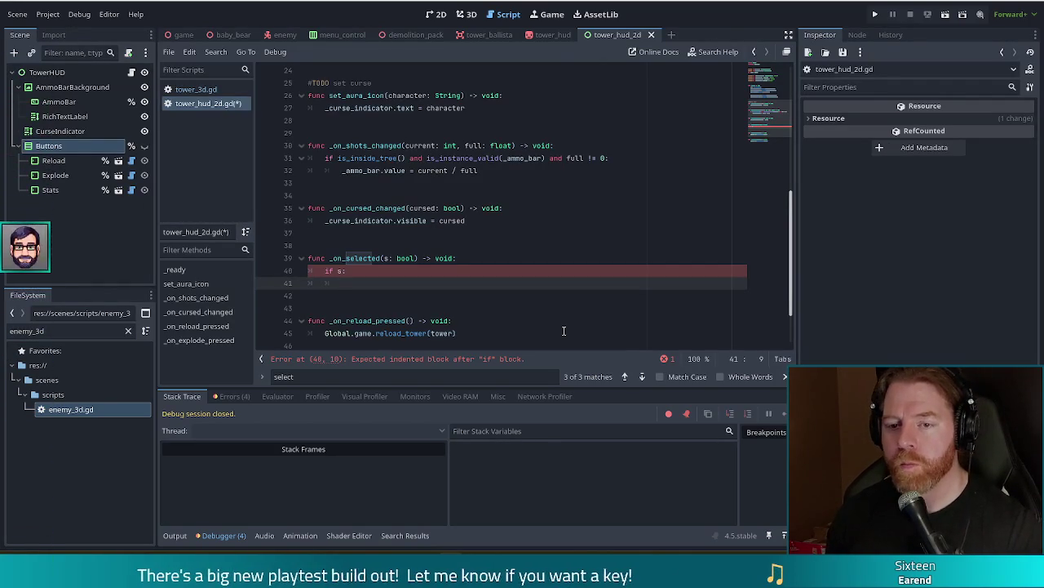
Make _on_selected's body button_container.visible = s, removing the if s: check
type("butt")
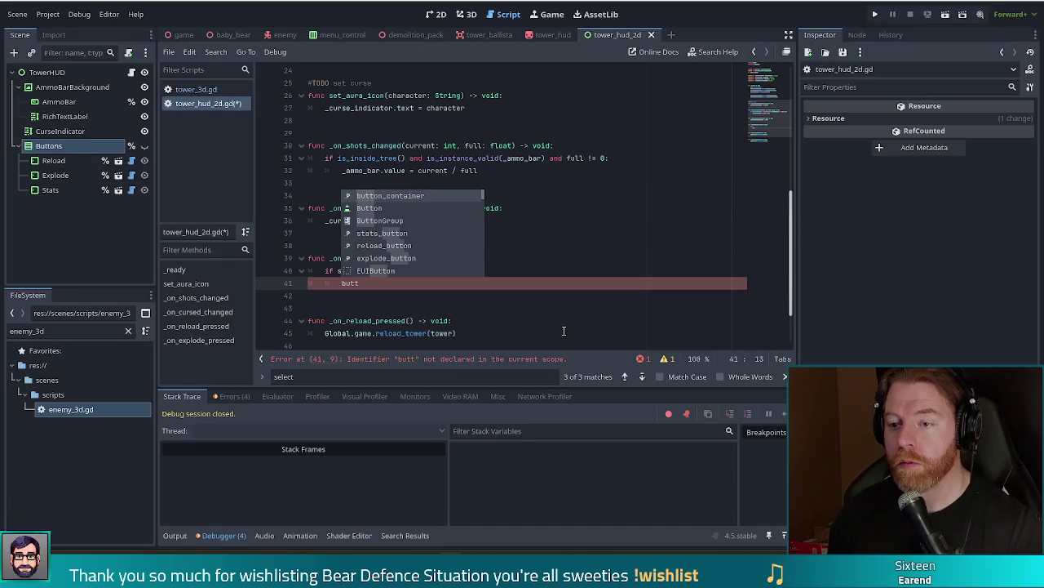
key("Return")
type(".show")
key("BackSpace")
key("BackSpace")
key("BackSpace")
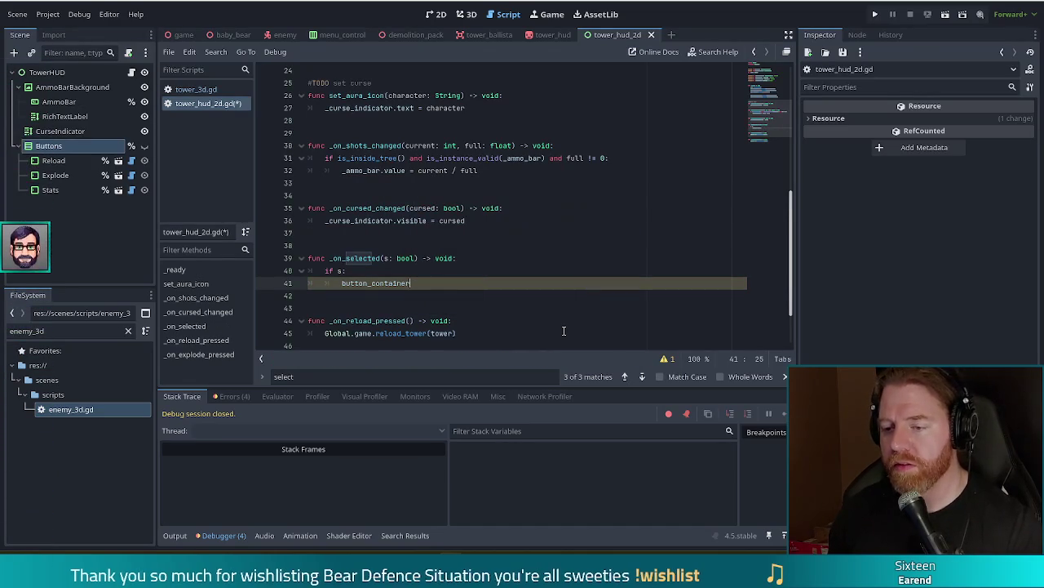
key("Home")
key("shift+Up")
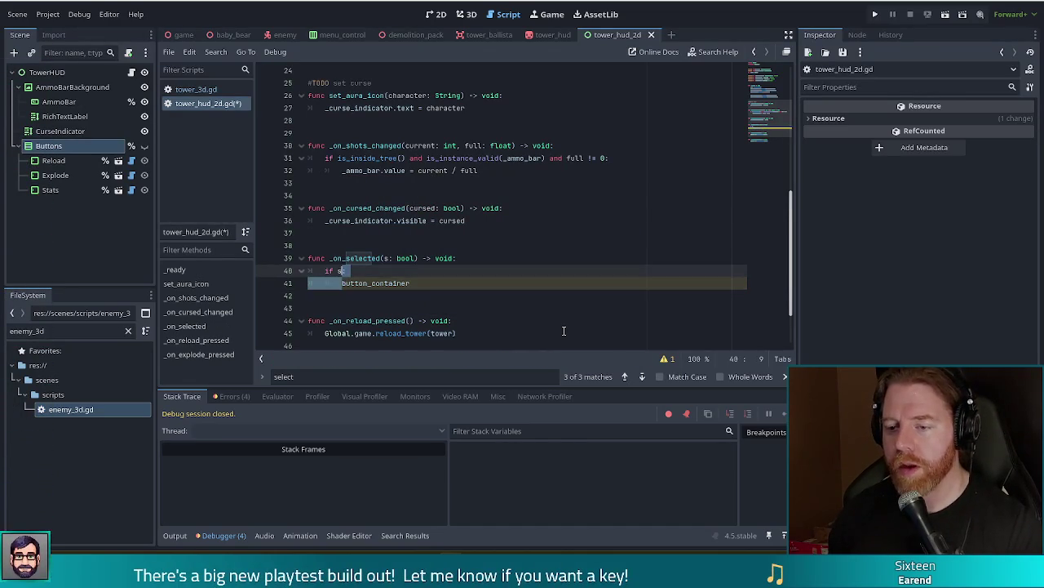
key("shift+Left")
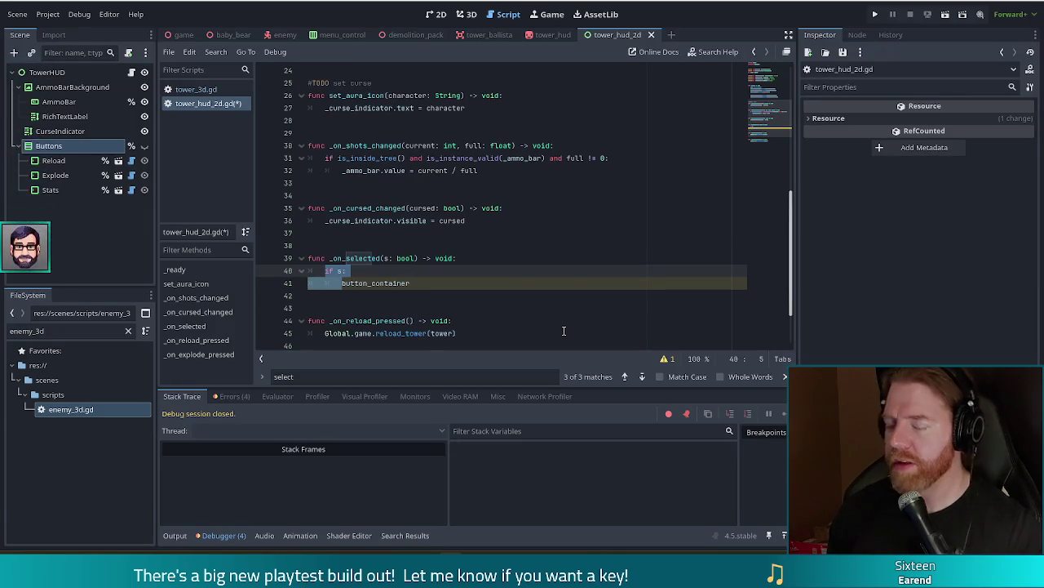
key("BackSpace")
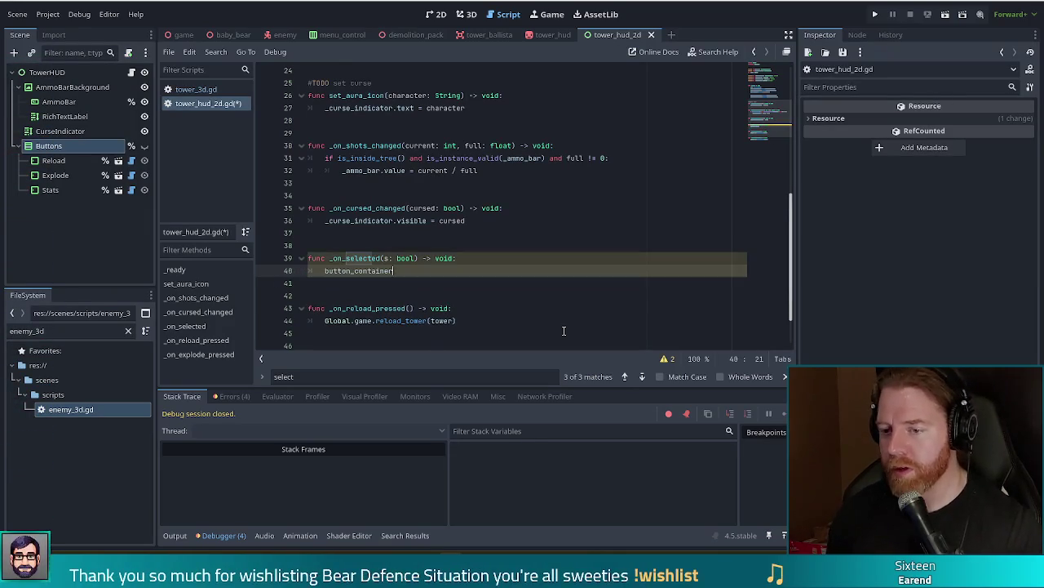
type(".vis")
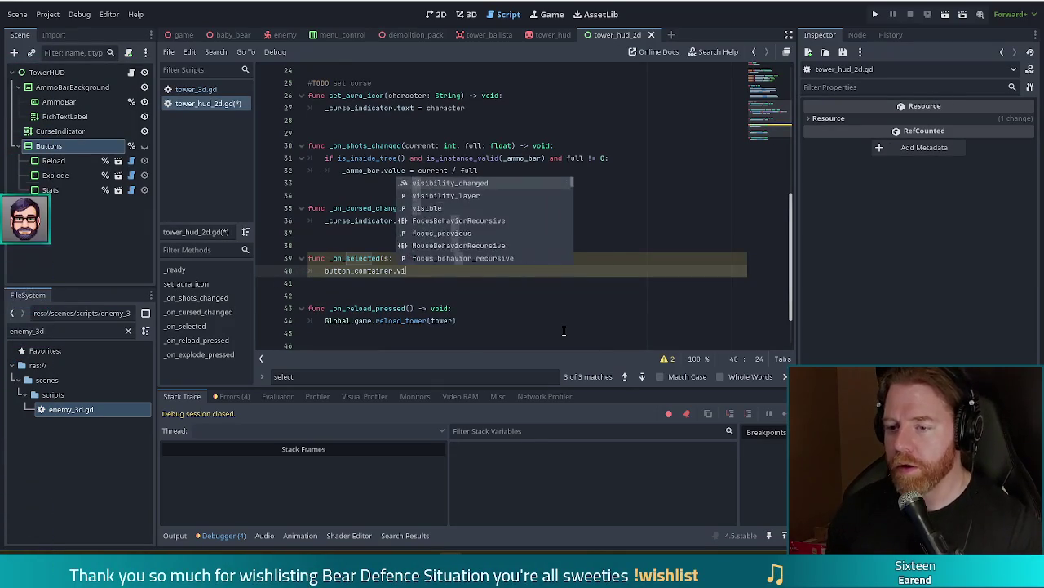
key("Down")
key("Down")
key("Return")
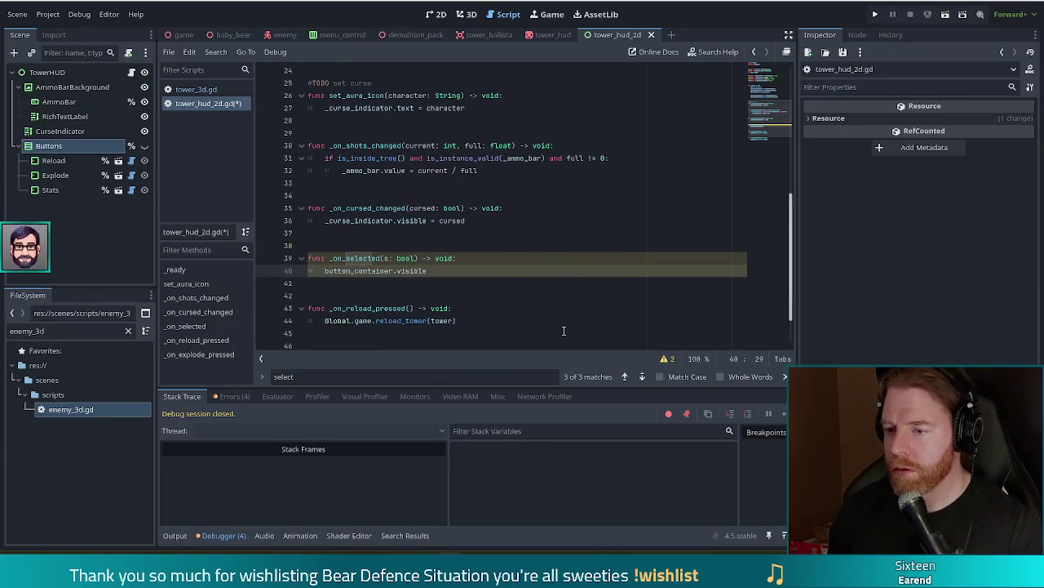
type(" = s")
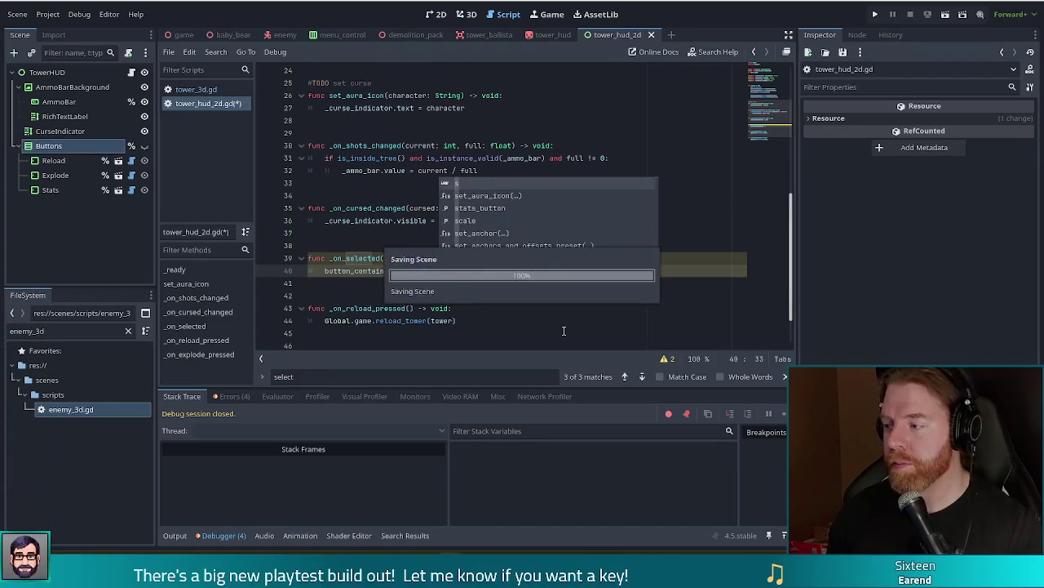
Save tower_hud_2d.gd and launch the game for playtesting
key("ctrl+s")
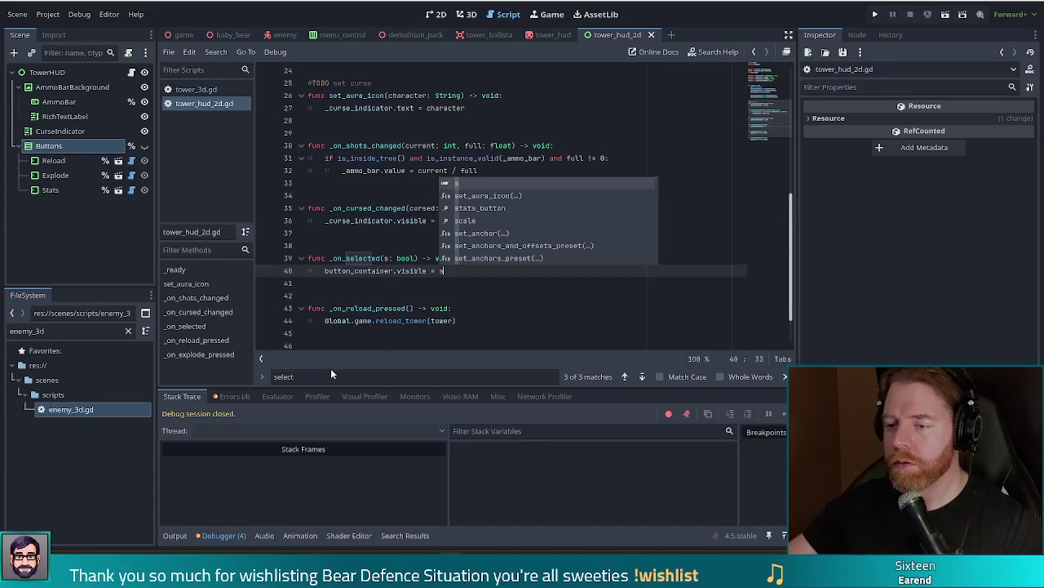
left_click(382, 285)
key("Up")
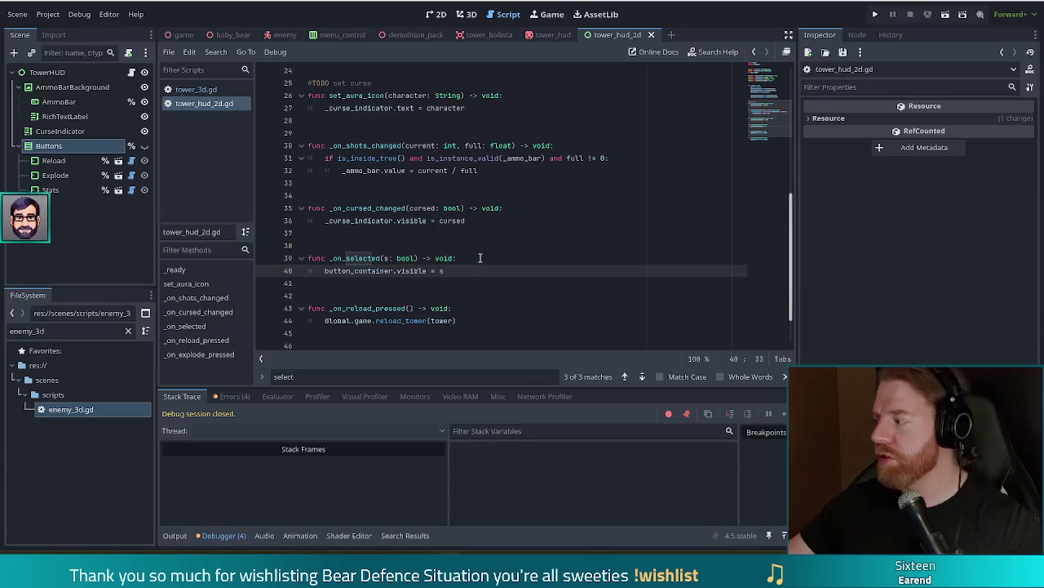
left_click(876, 14)
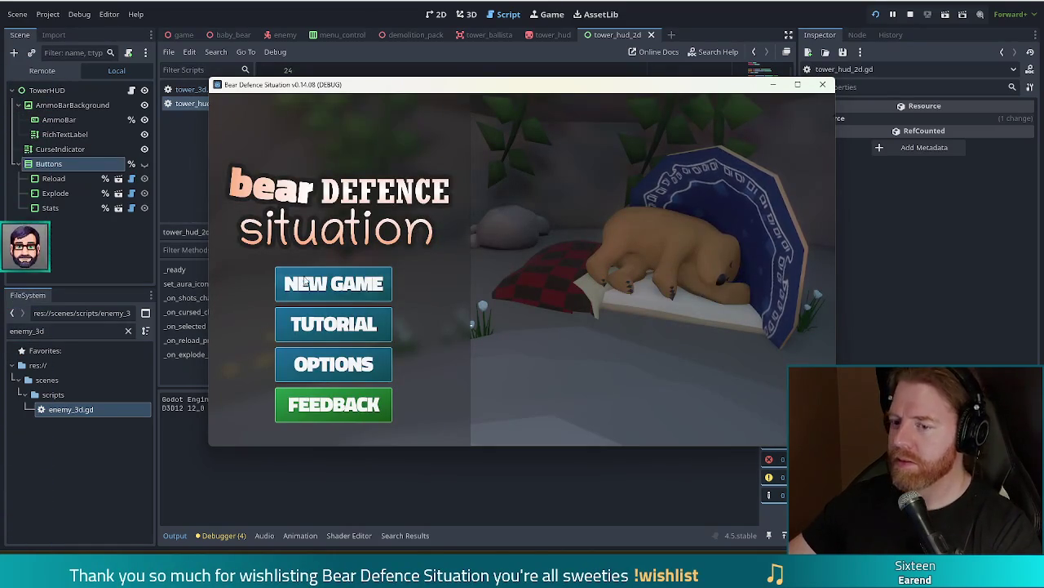
Start a new game, build a Ballista Tower mid-map, then select and deselect it
left_click(333, 283)
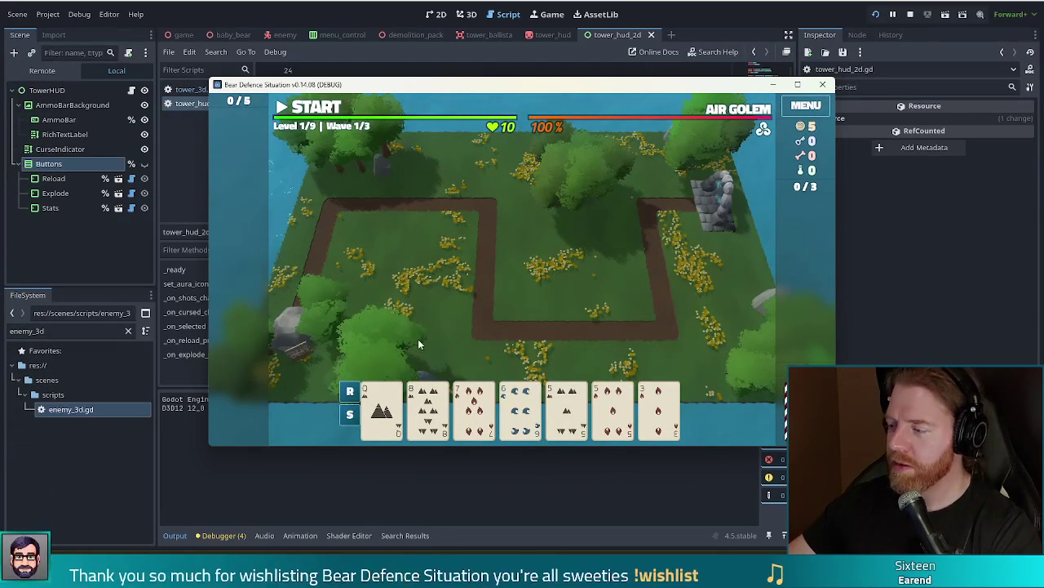
left_click(488, 230)
left_click(477, 351)
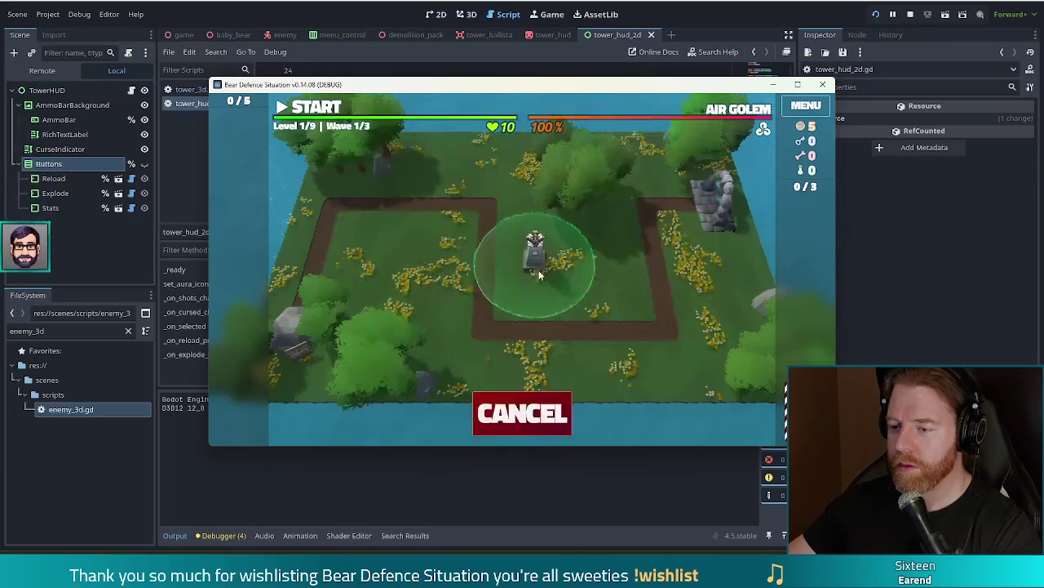
left_click(541, 286)
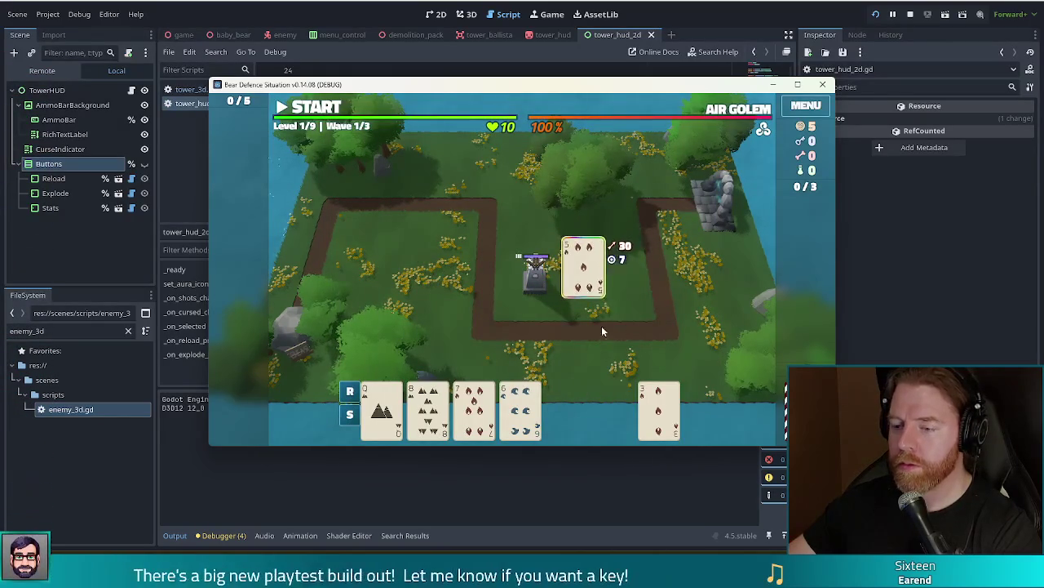
left_click(538, 292)
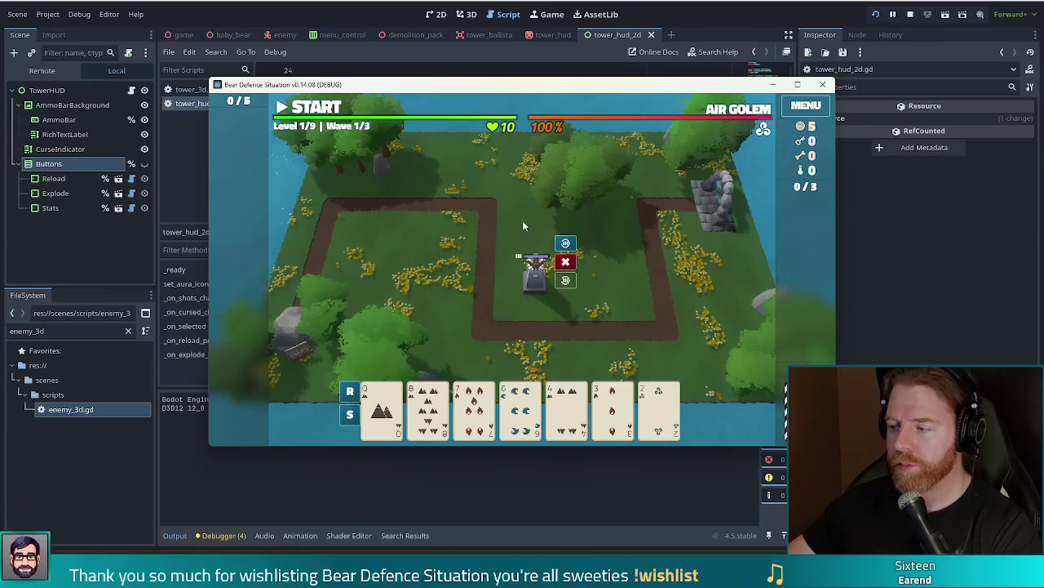
left_click(528, 304)
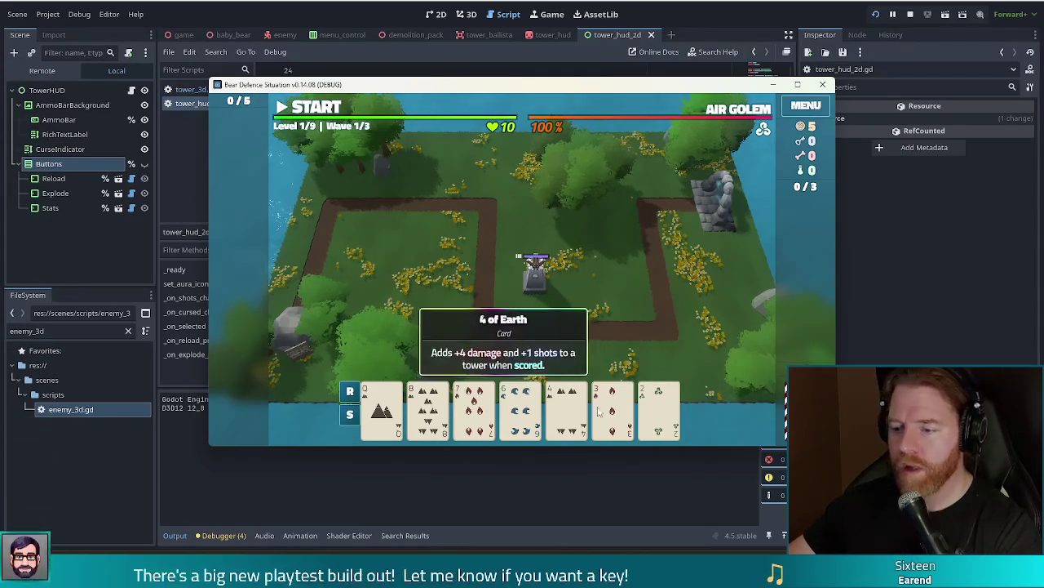
Build a second ballista right of the first and toggle selection between both towers
left_click(389, 416)
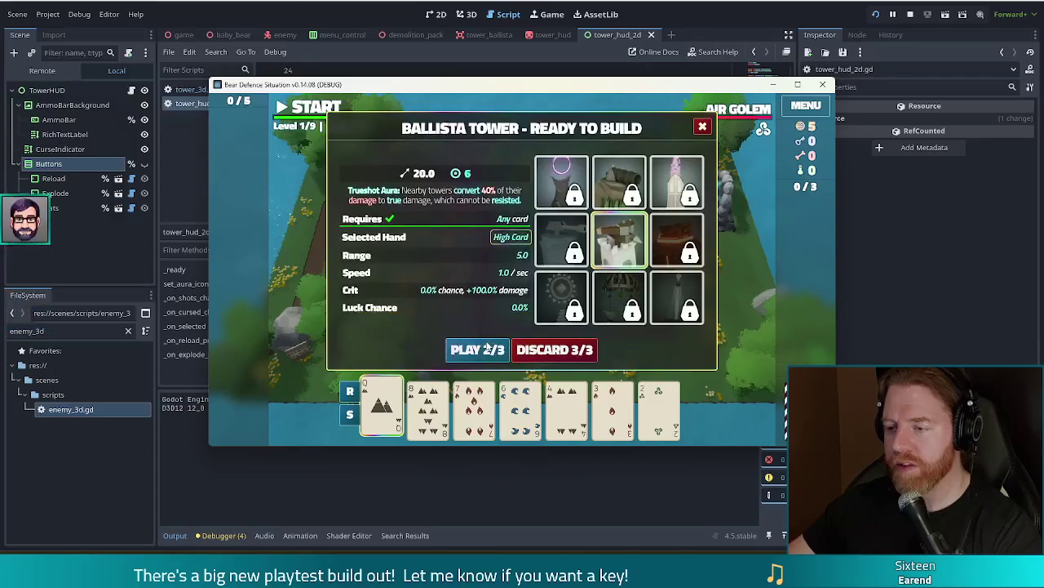
left_click(617, 288)
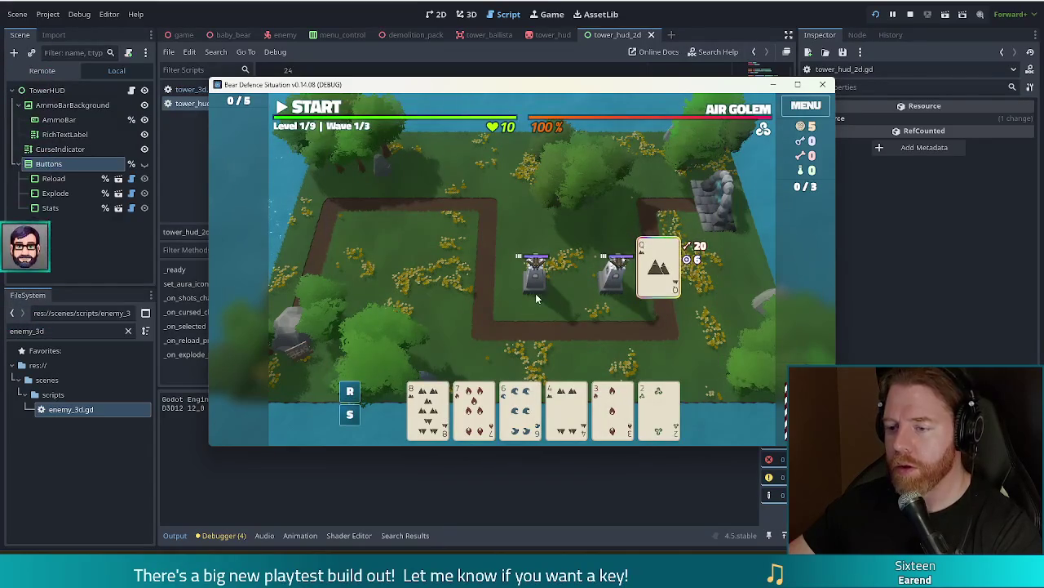
left_click(611, 290)
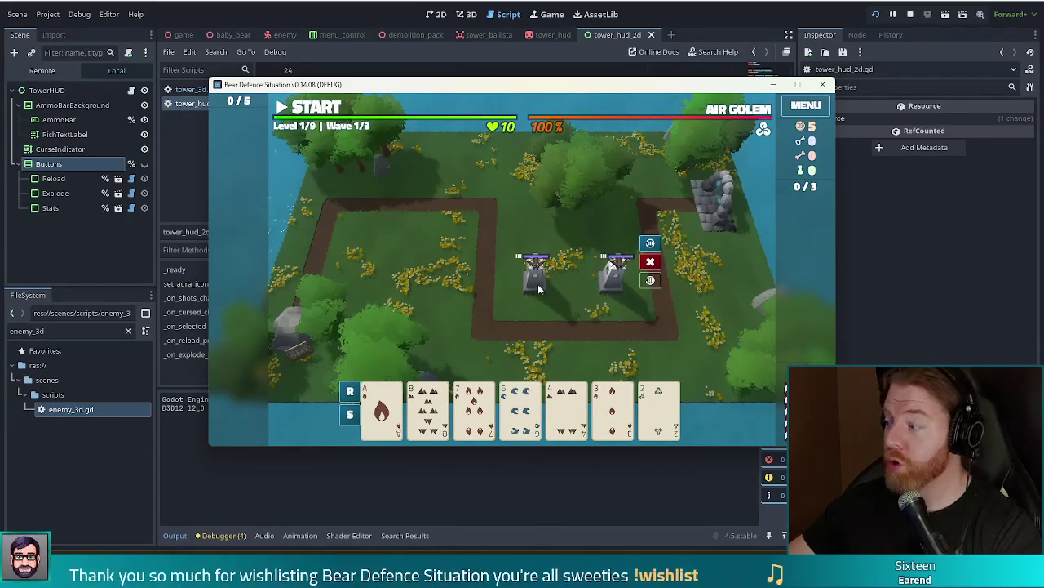
left_click(535, 290)
left_click(611, 289)
left_click(529, 295)
left_click(612, 287)
left_click(543, 293)
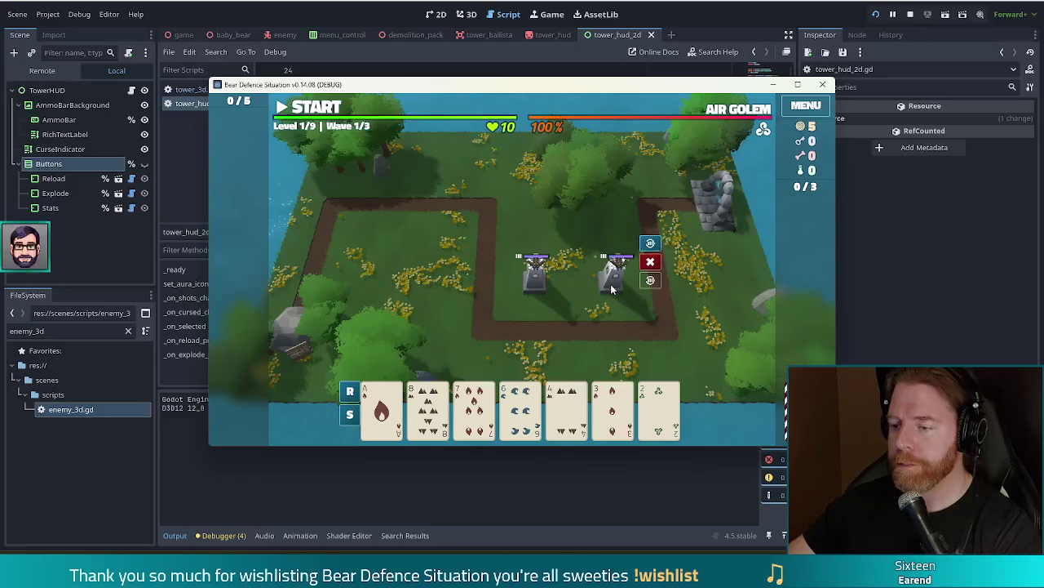
left_click(612, 285)
left_click(537, 288)
left_click(612, 285)
left_click(557, 304)
left_click(539, 291)
left_click(489, 318)
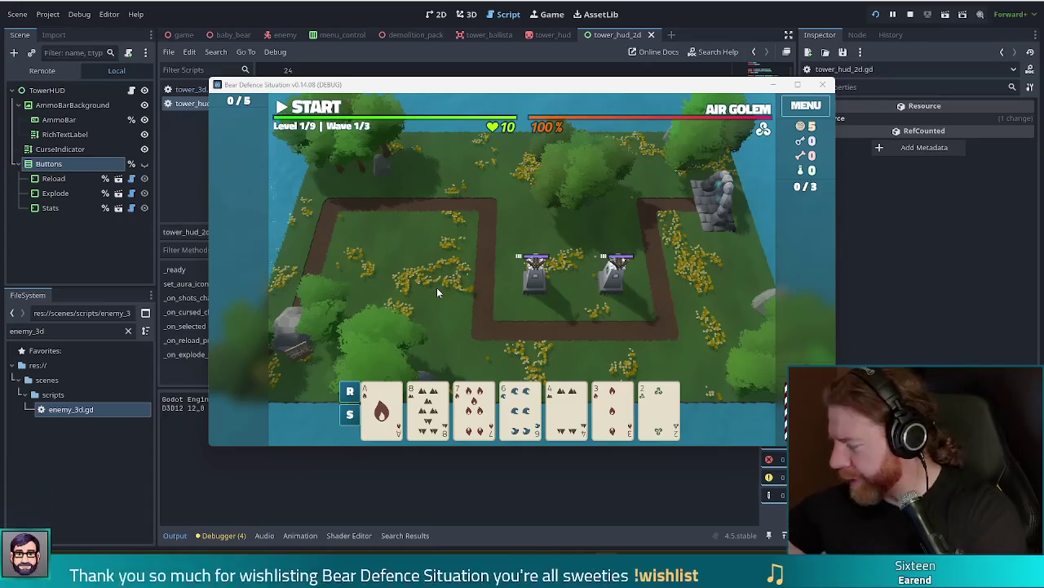
left_click(554, 234)
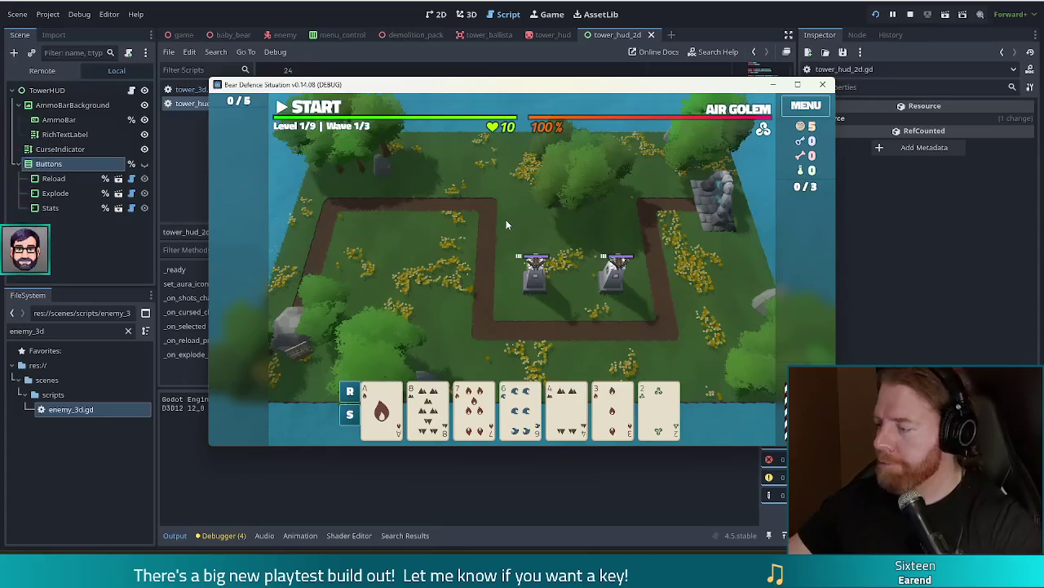
left_click_drag(638, 78, 618, 78)
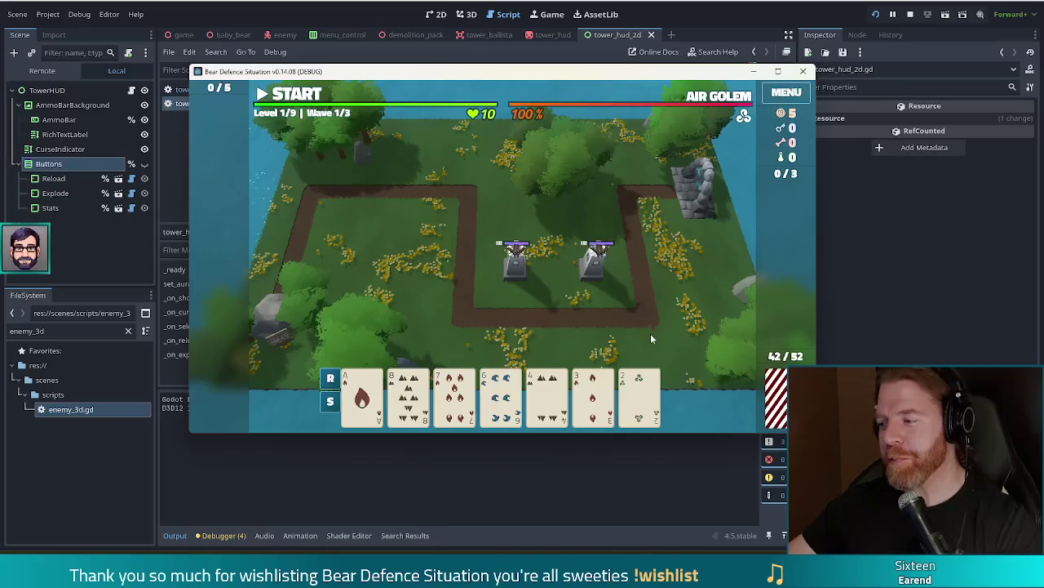
left_click(512, 273)
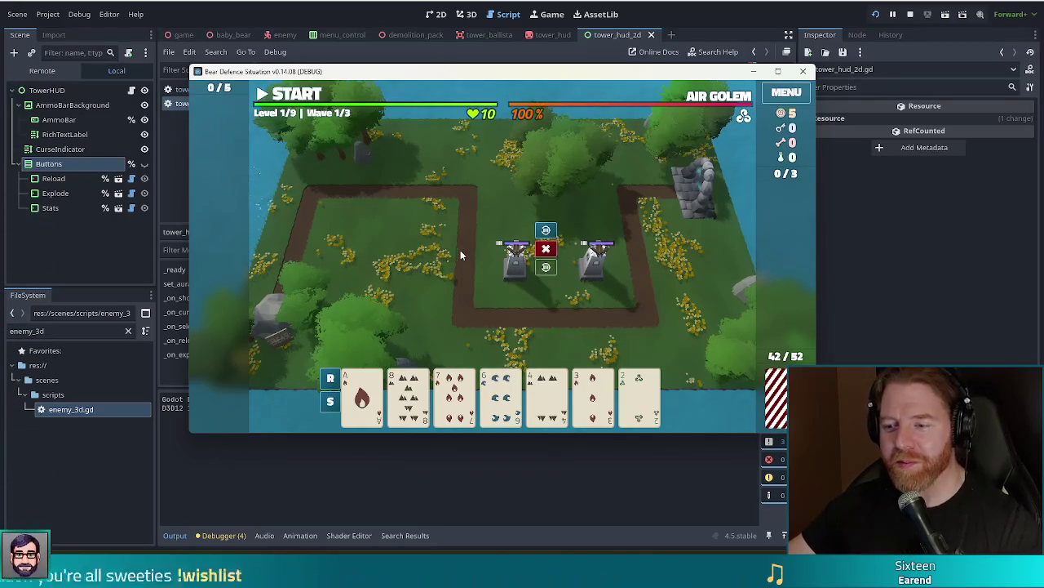
left_click(499, 288)
left_click(512, 260)
left_click(492, 217)
left_click(518, 249)
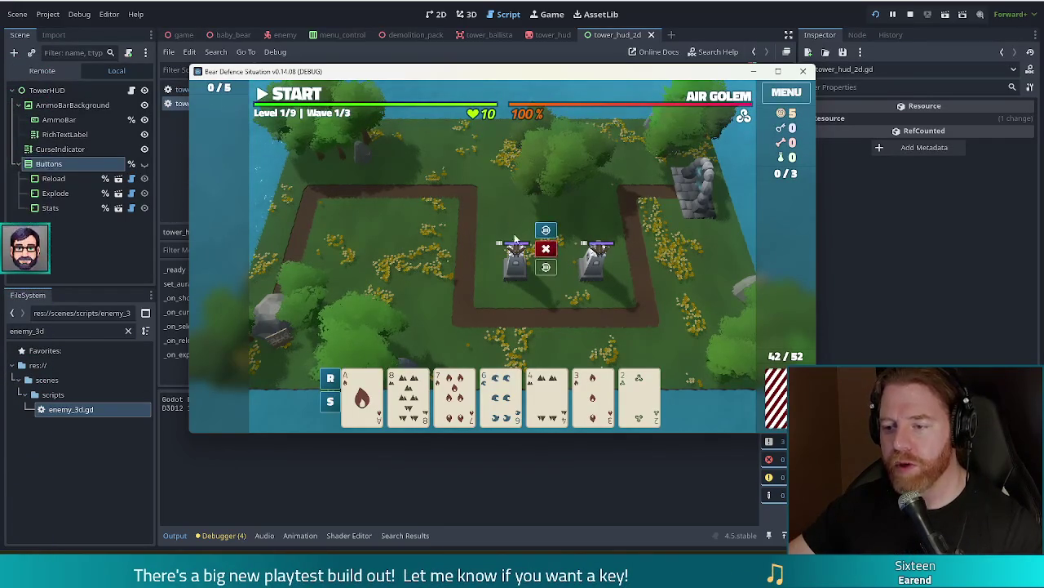
left_click(531, 302)
left_click(517, 261)
left_click(511, 294)
left_click(516, 247)
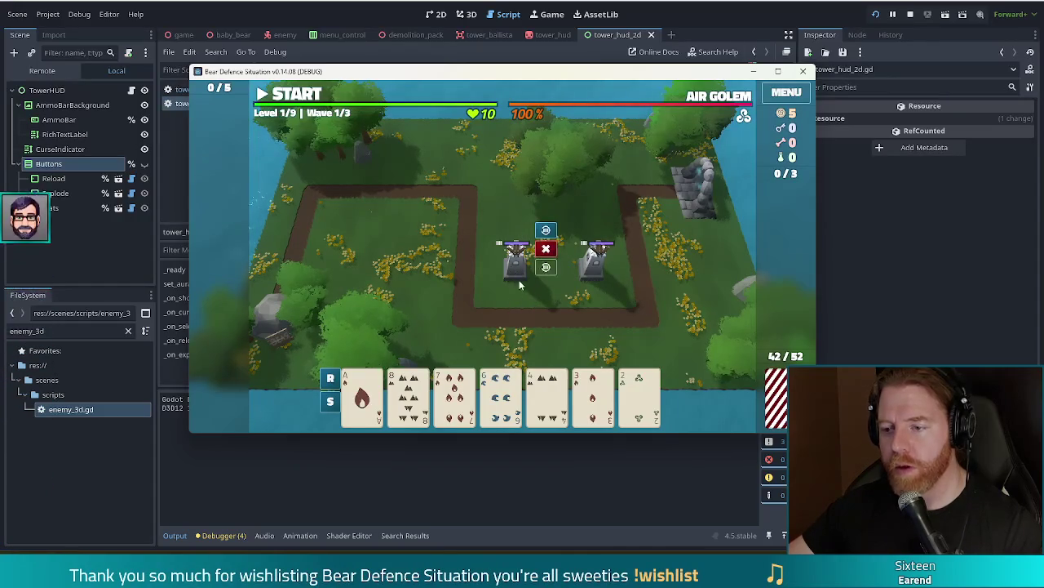
left_click(485, 289)
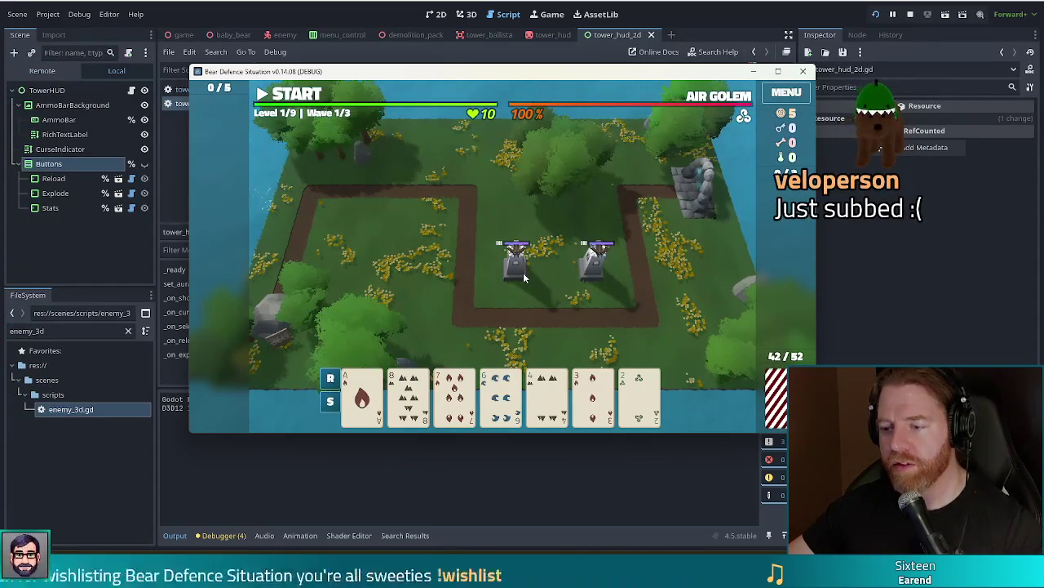
left_click(517, 281)
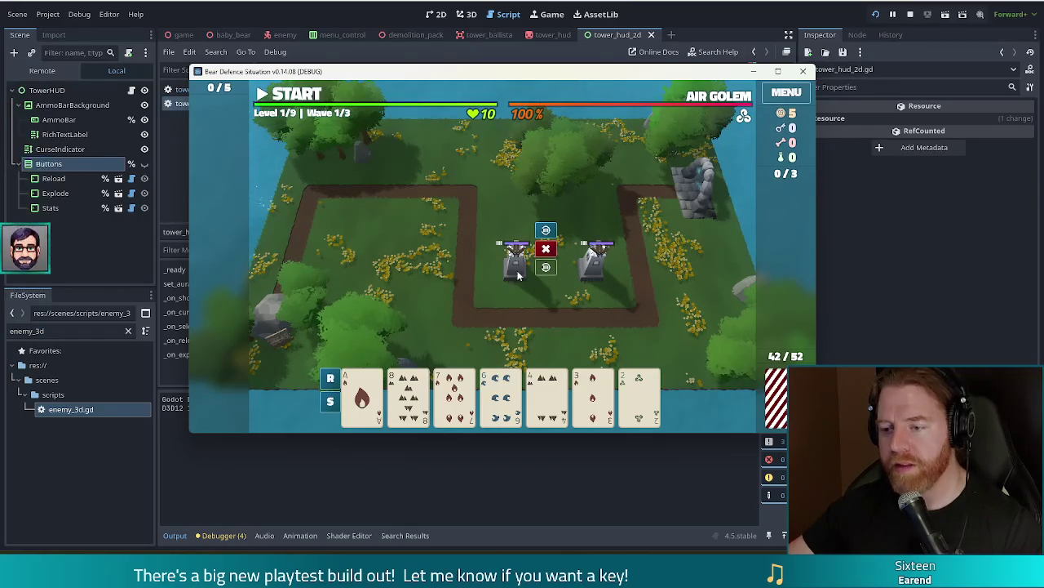
left_click(510, 232)
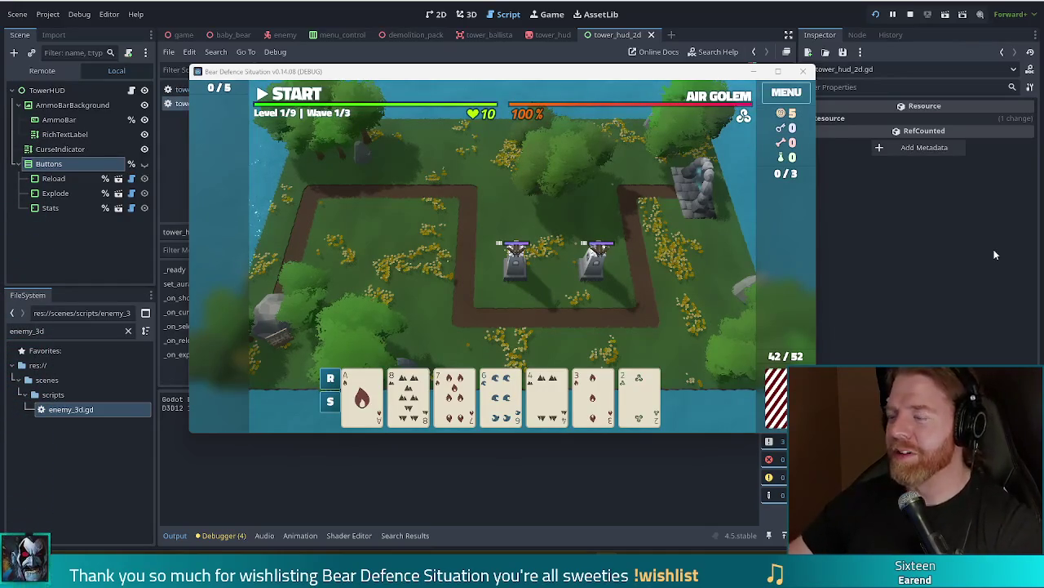
Focus the running game window on Level 1/9, Wave 1/3
left_click(518, 91)
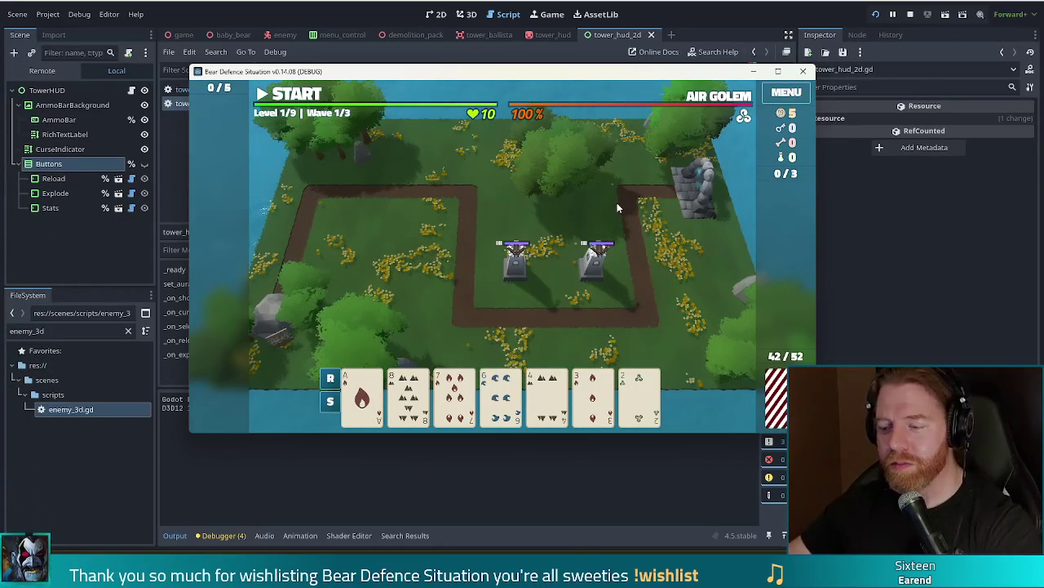
Repeatedly select and deselect the left ballista tower, ending with its action buttons shown
left_click(549, 261)
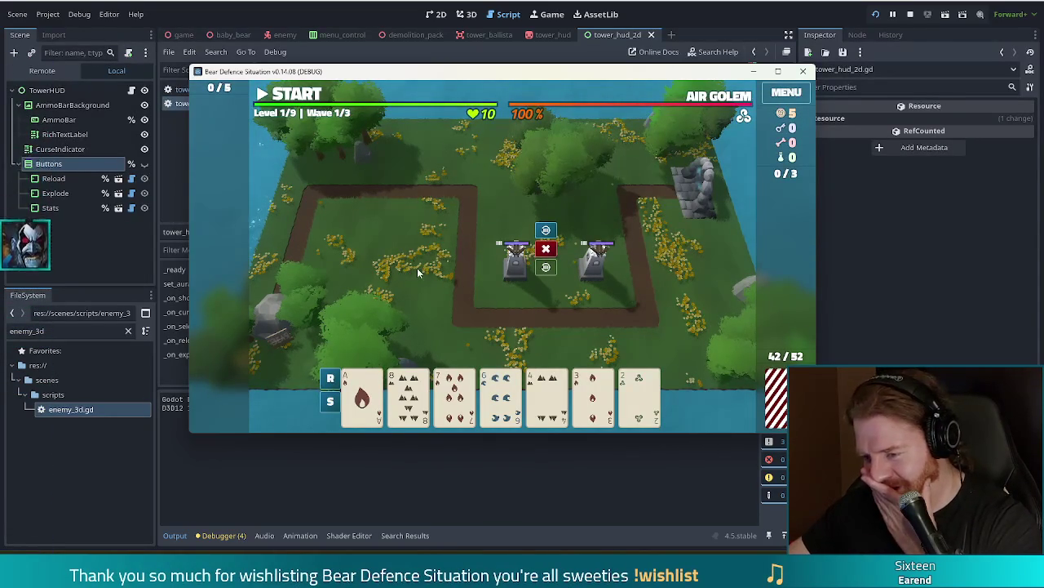
left_click(461, 254)
left_click(514, 271)
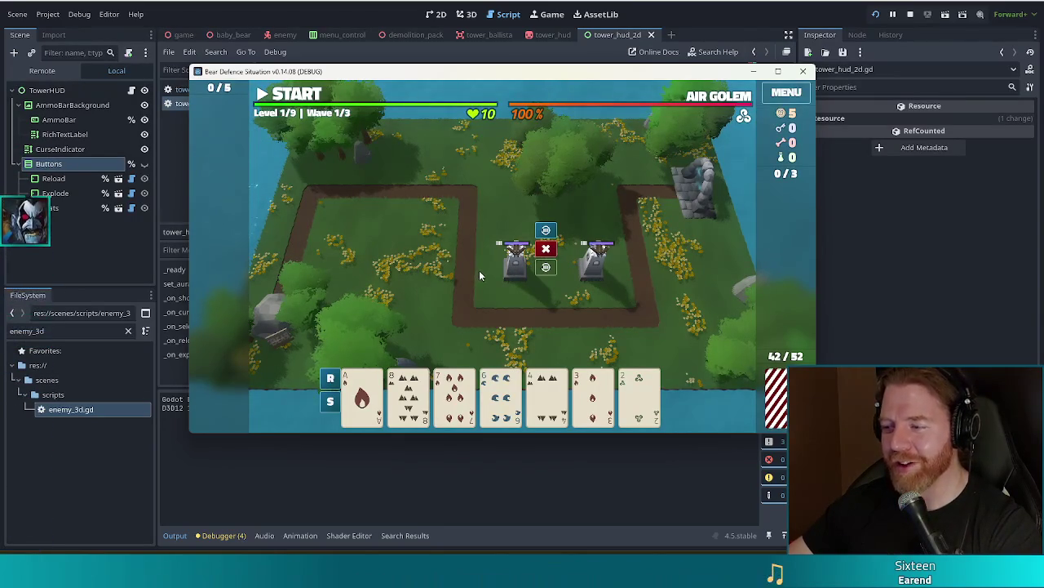
left_click(485, 280)
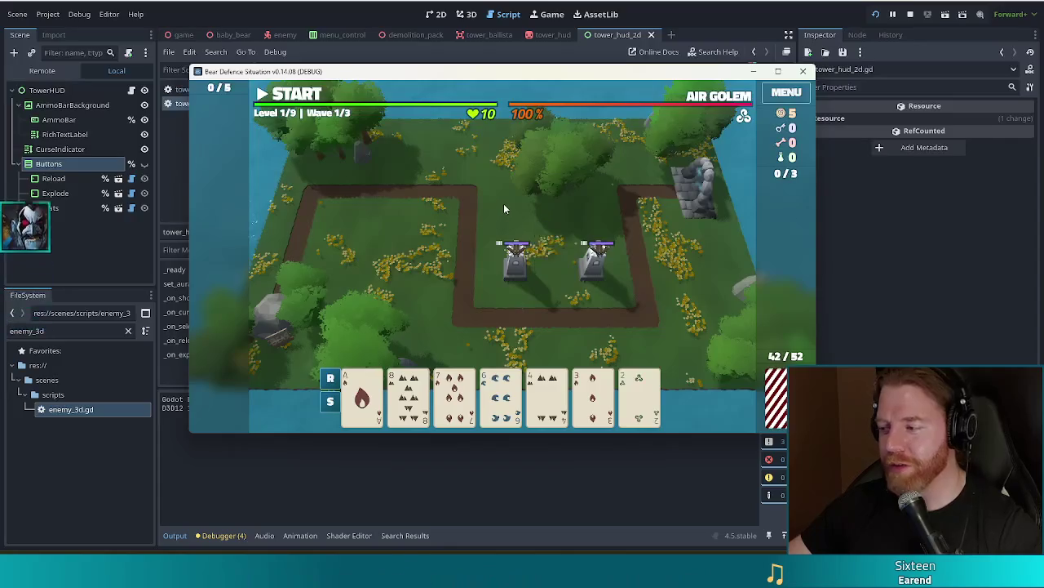
left_click(516, 273)
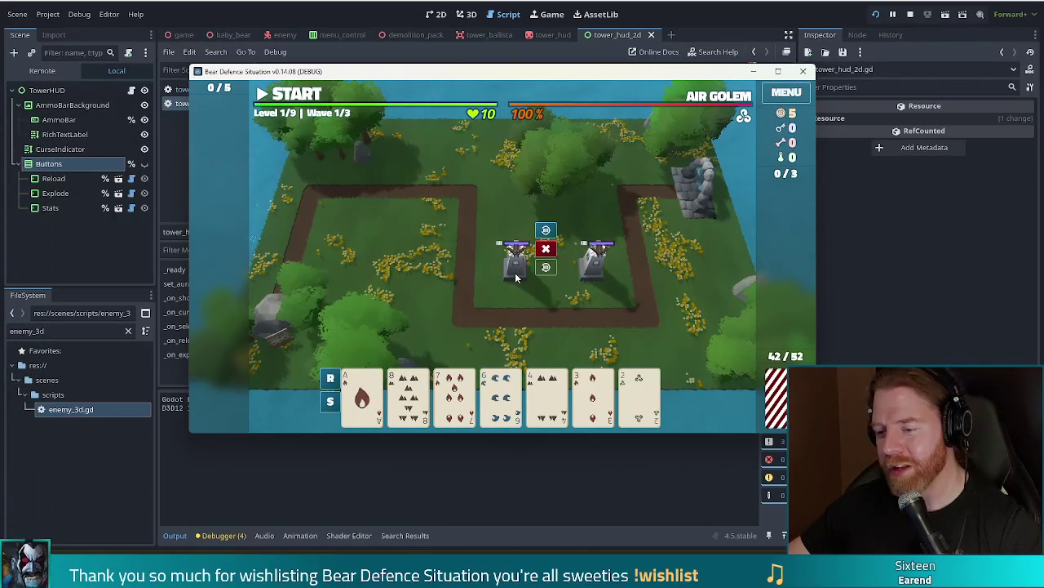
left_click(495, 277)
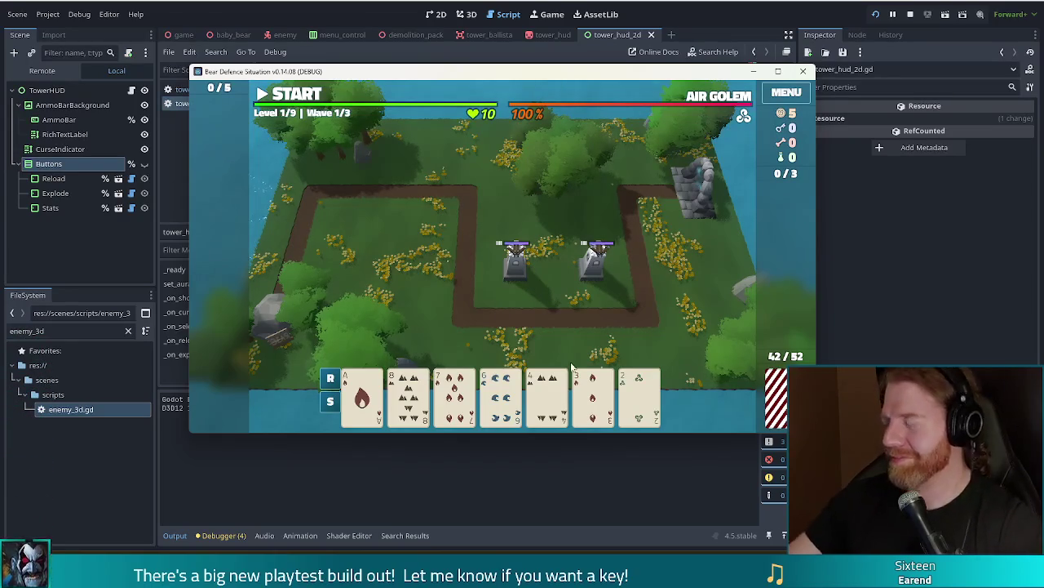
left_click(544, 278)
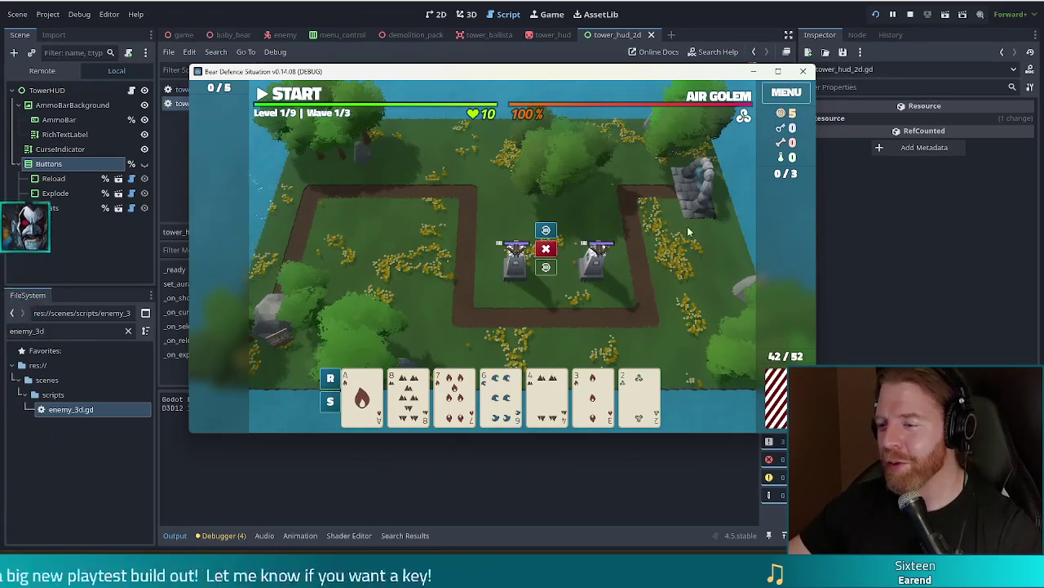
Deselect the tower and return to tower_hud_2d.gd at the ammo bar check on line 31
mouse_move(571, 93)
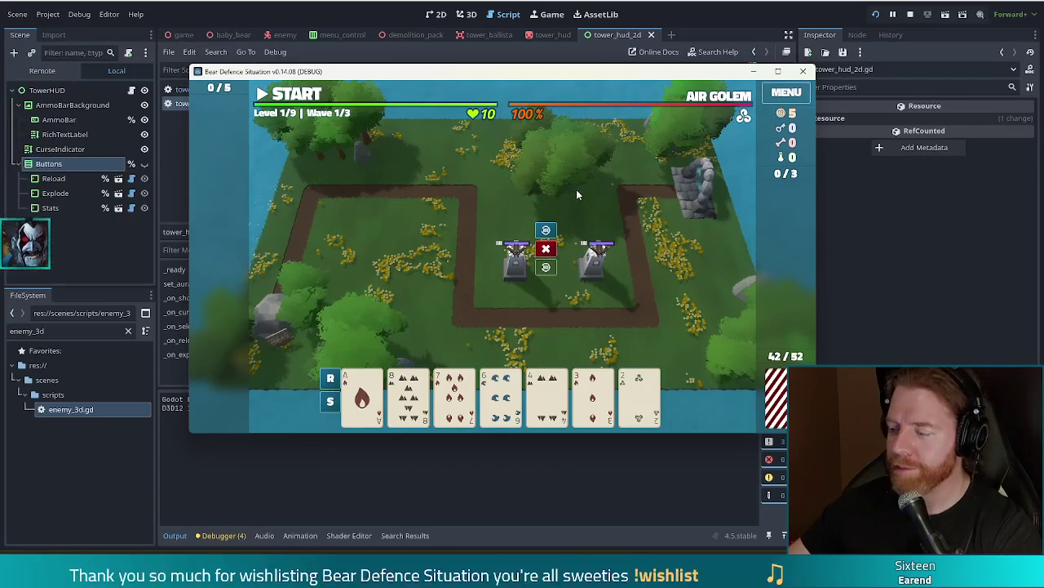
left_click(376, 218)
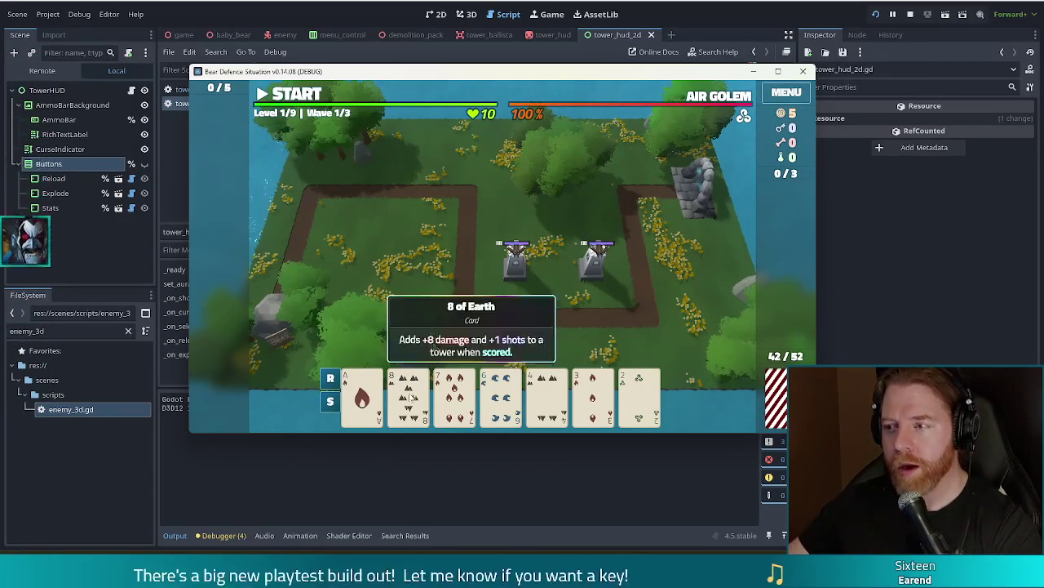
left_click(757, 2)
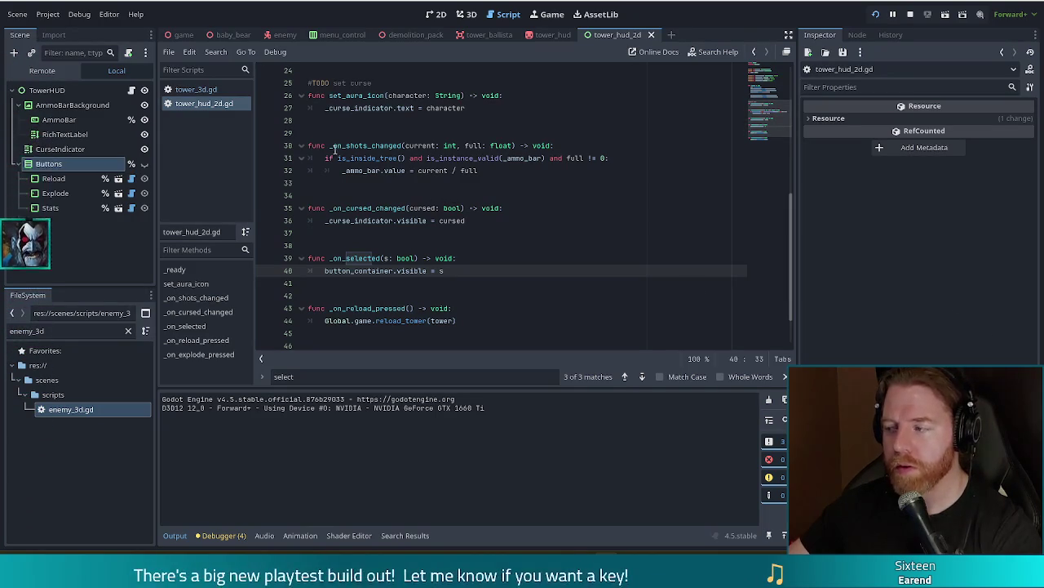
left_click(481, 158)
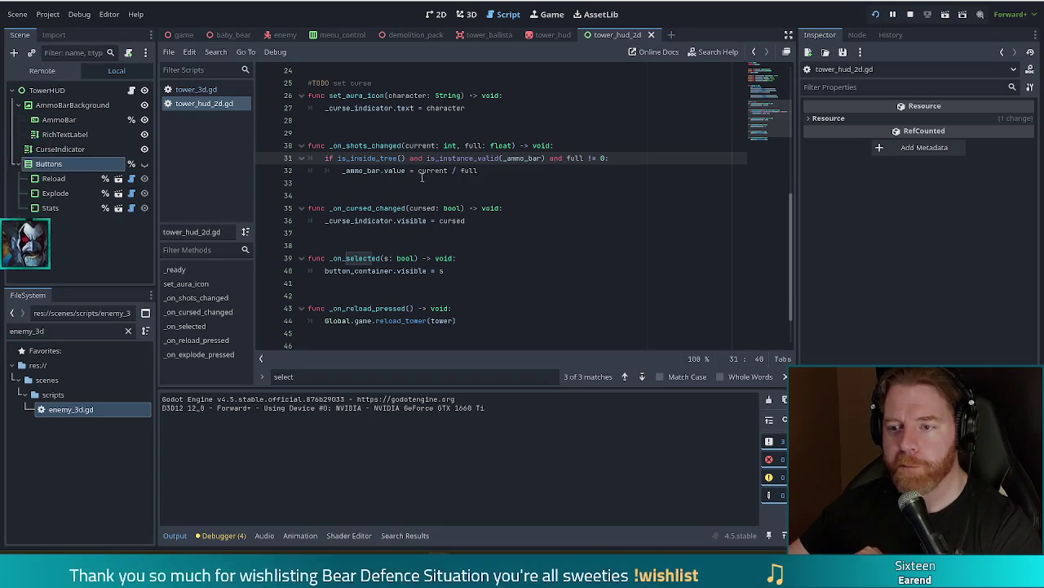
Uncomment _range_indicator.show() on line 192 of tower_3d.gd, then select a tower in the running game
left_click(461, 171)
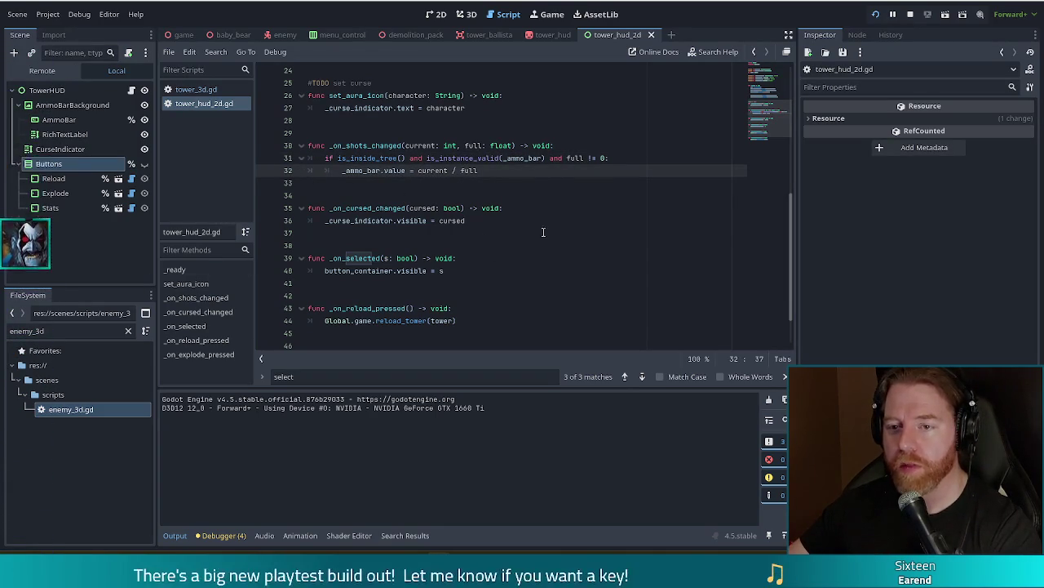
left_click(440, 158)
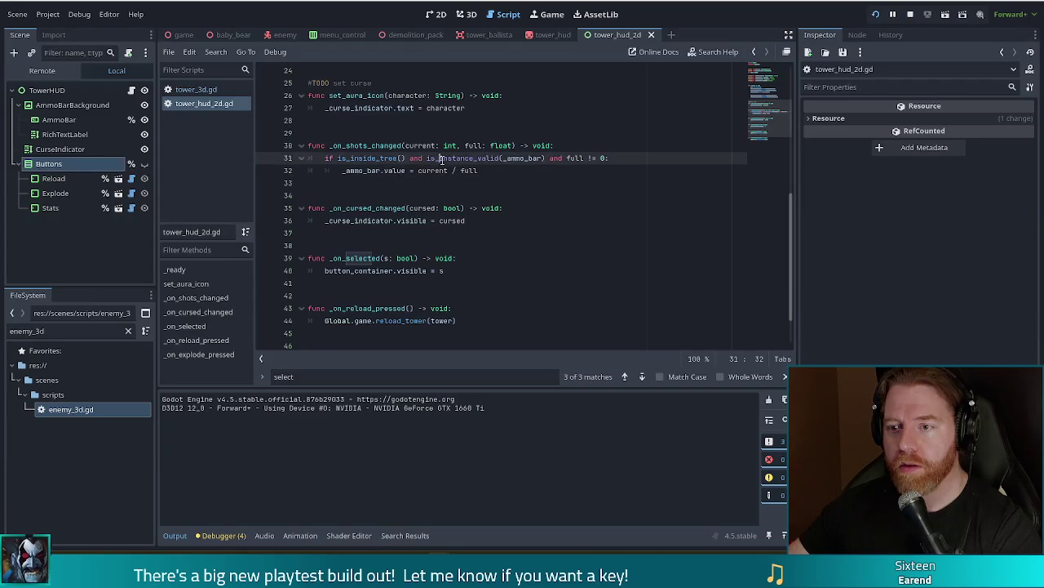
mouse_move(439, 158)
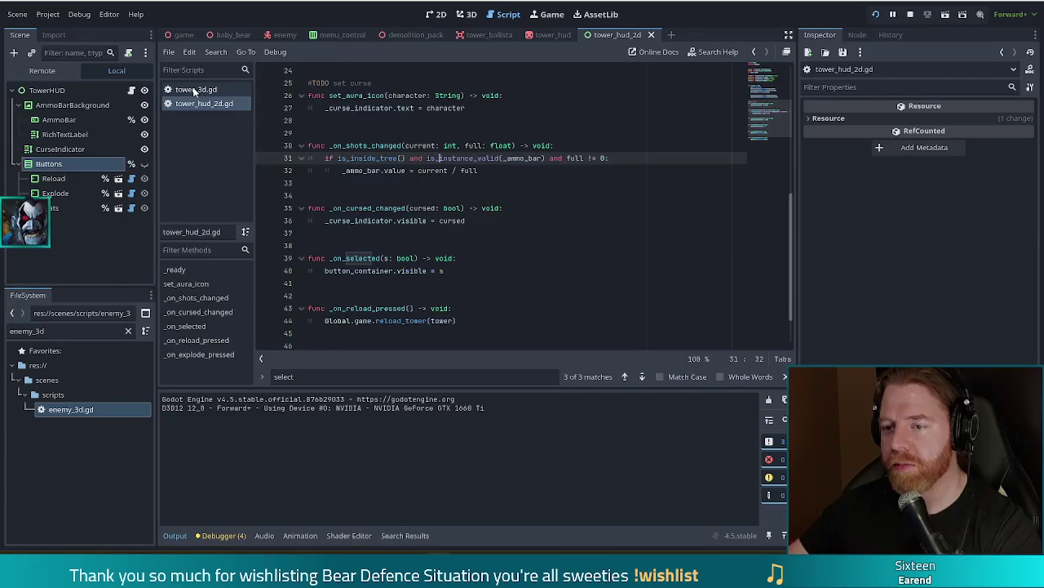
left_click(193, 89)
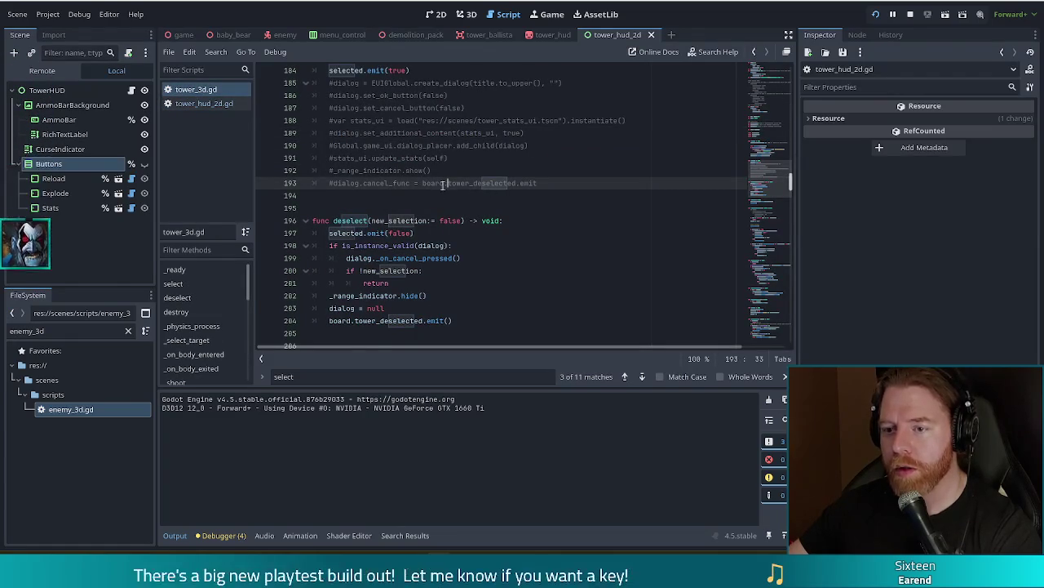
left_click(335, 170)
key("BackSpace")
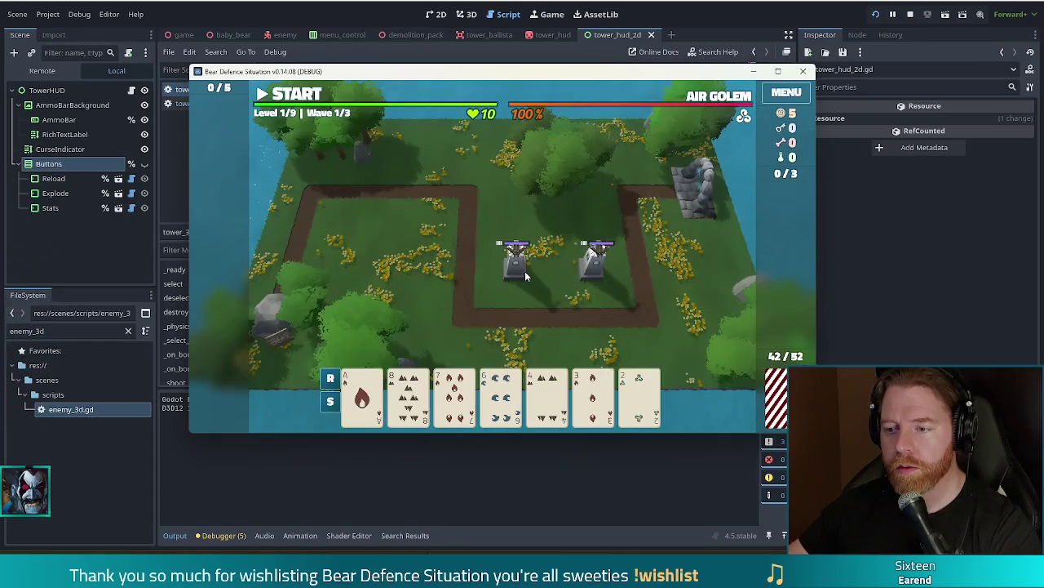
left_click(525, 271)
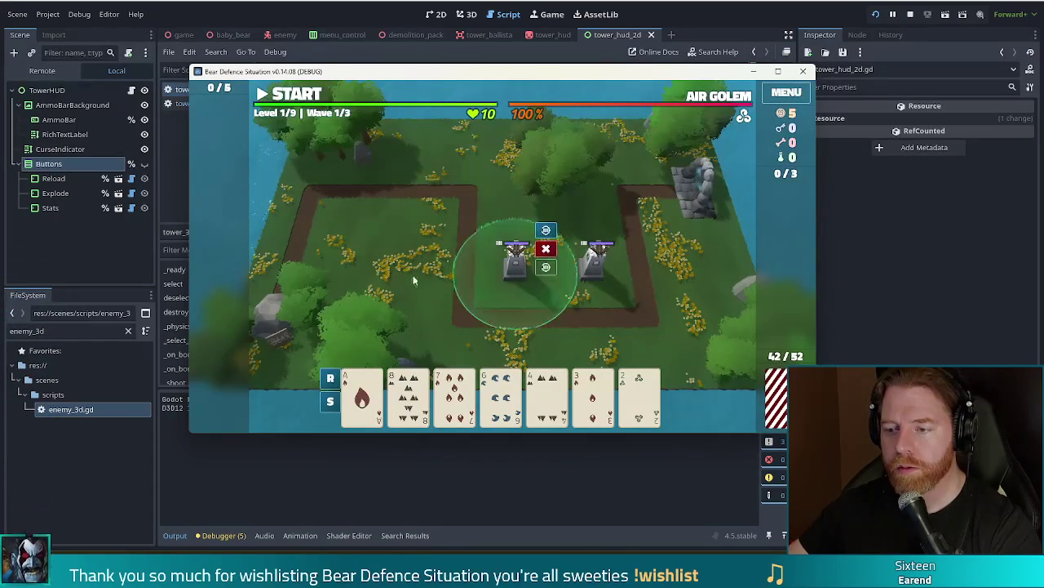
left_click(623, 282)
left_click(594, 265)
left_click(561, 202)
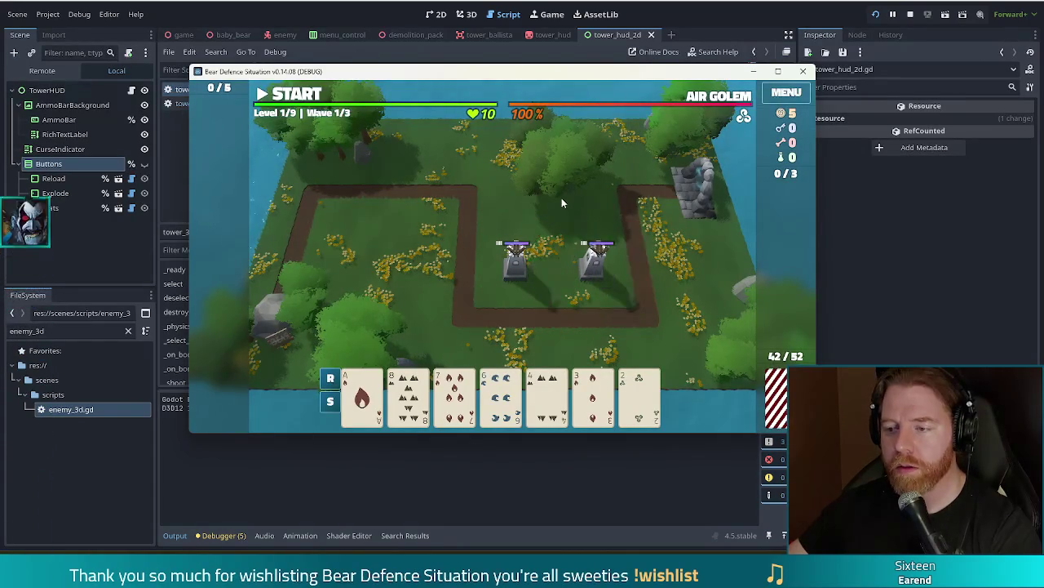
left_click(525, 278)
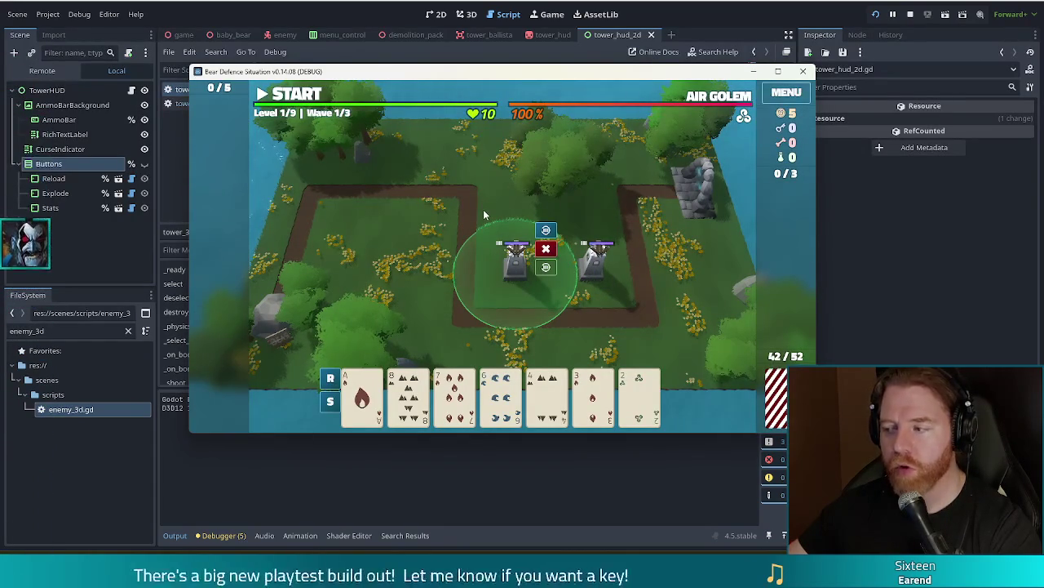
left_click(484, 213)
left_click(591, 269)
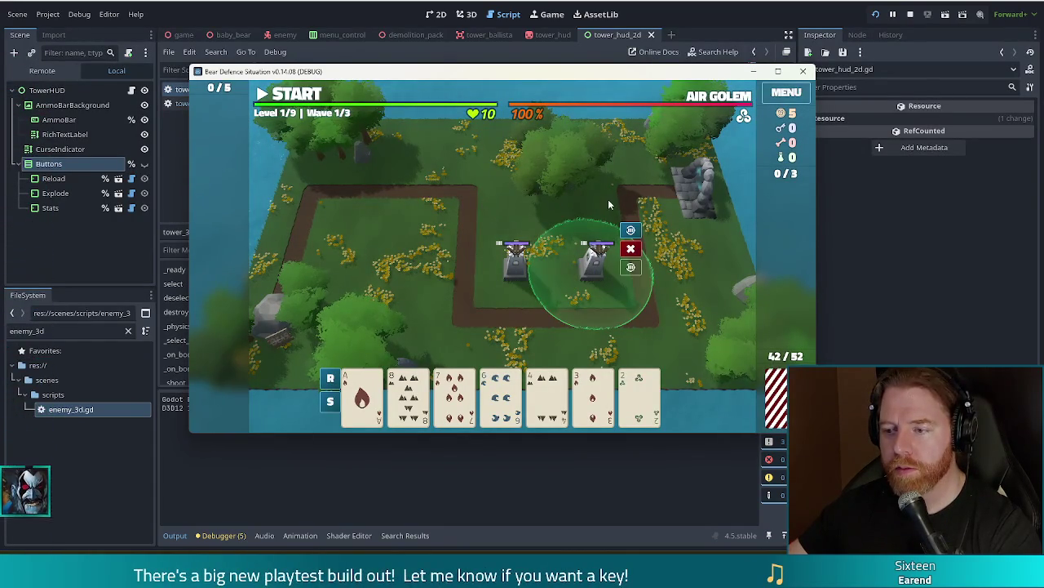
left_click(508, 293)
left_click(519, 279)
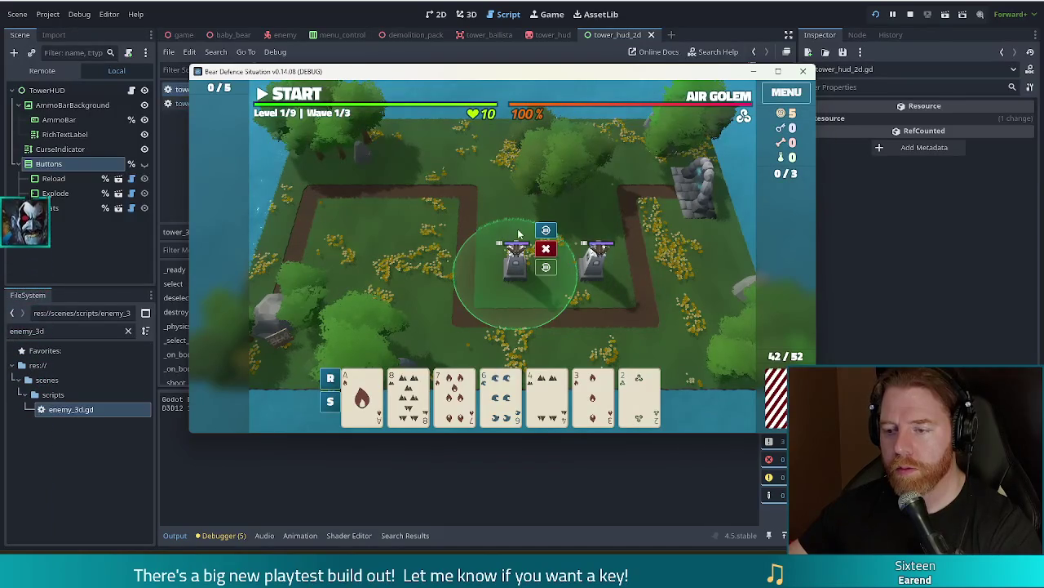
left_click(511, 210)
left_click(514, 260)
left_click(504, 208)
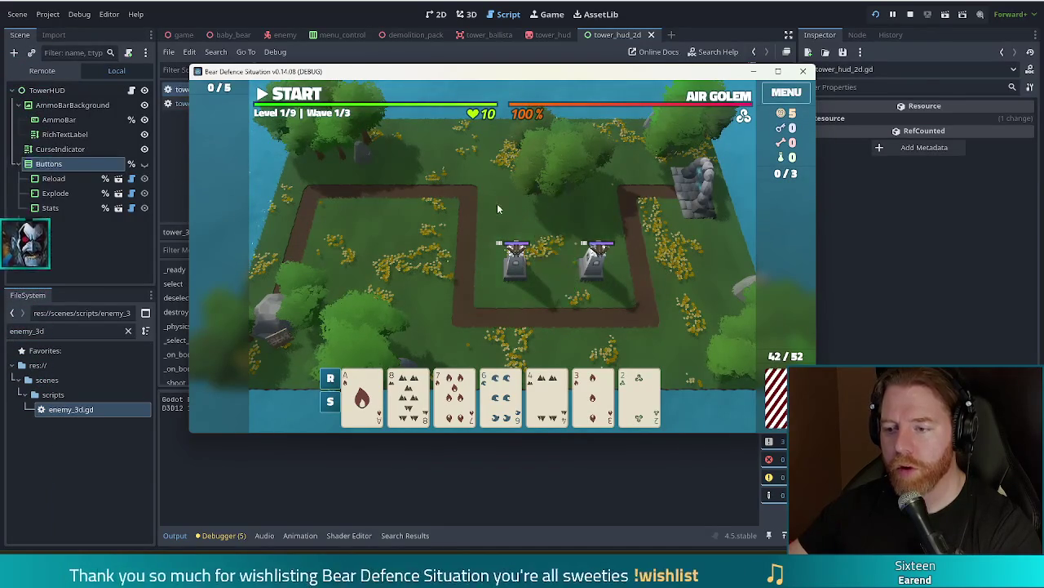
left_click(514, 276)
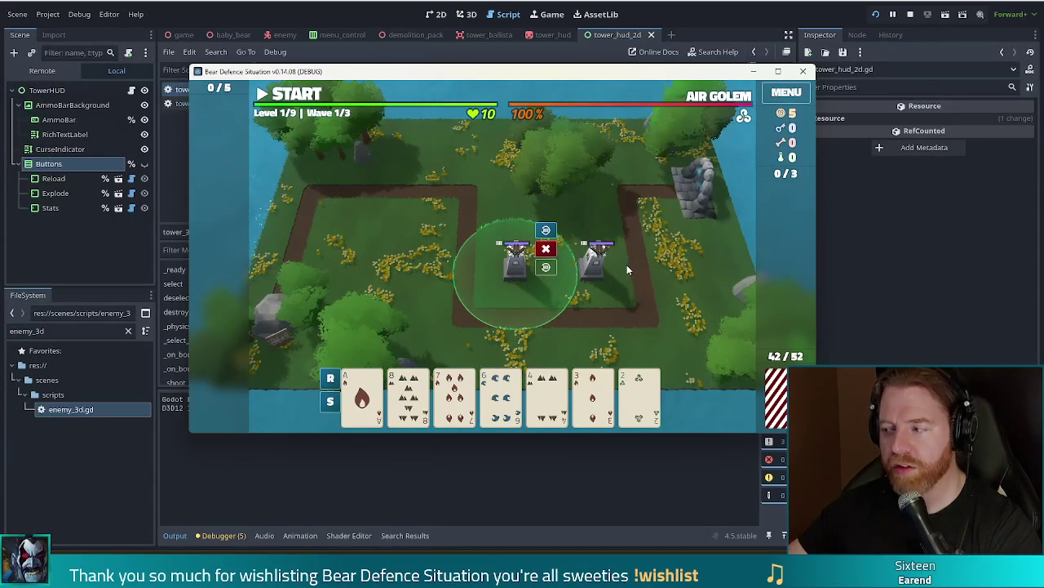
left_click(599, 274)
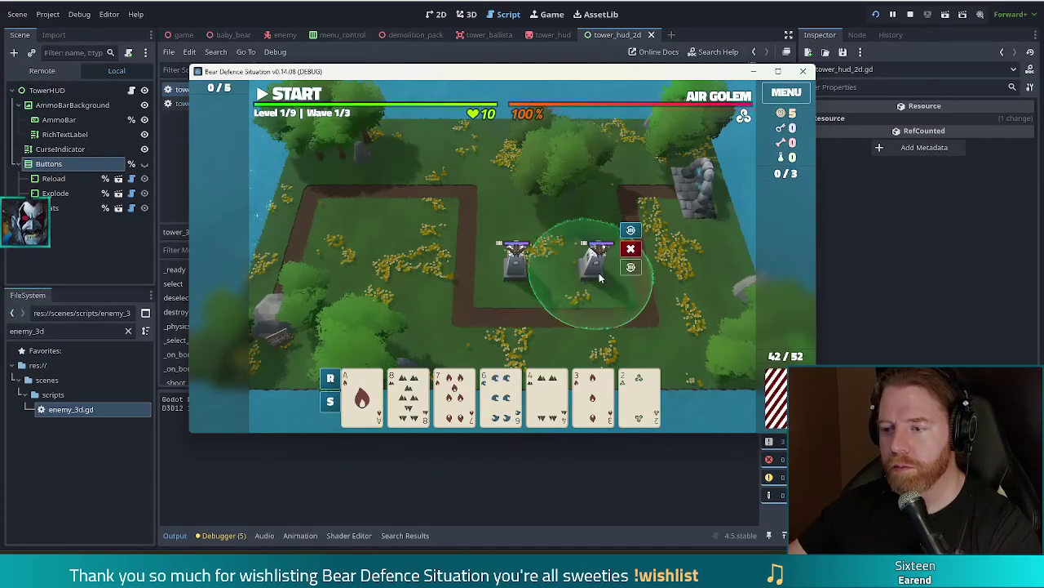
left_click(578, 270)
left_click(579, 271)
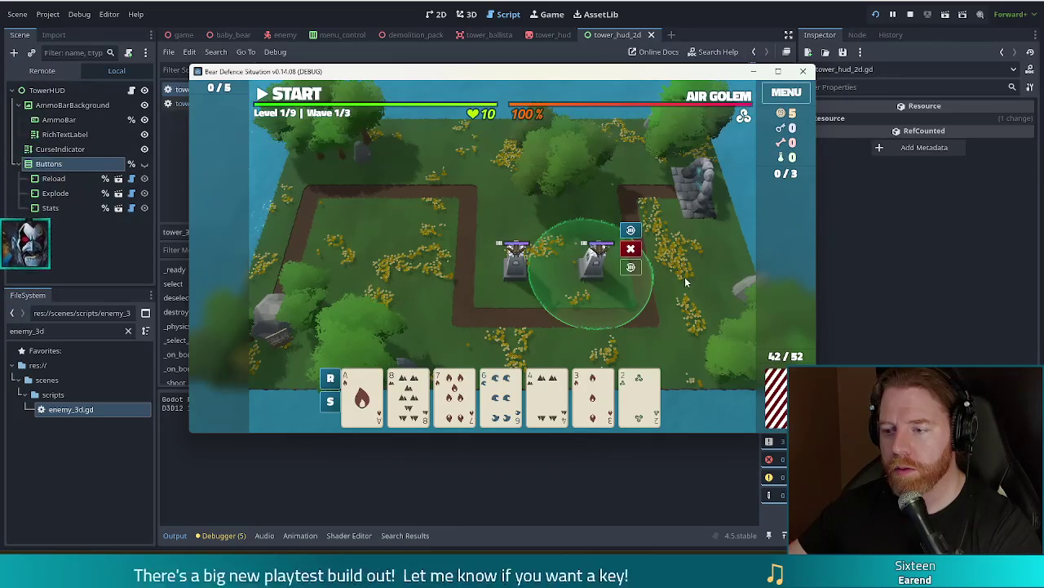
left_click(506, 282)
left_click(513, 278)
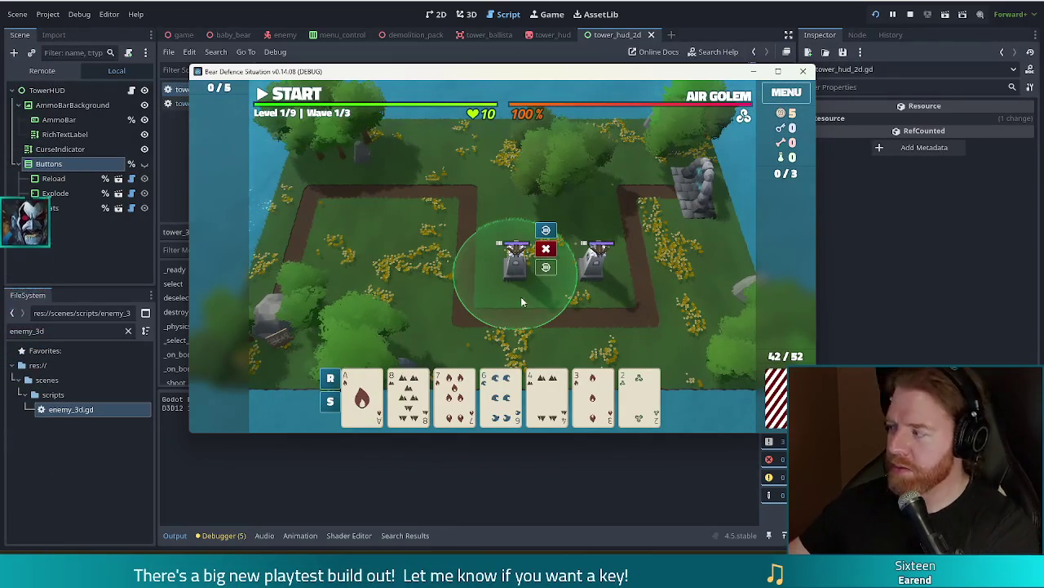
mouse_move(503, 390)
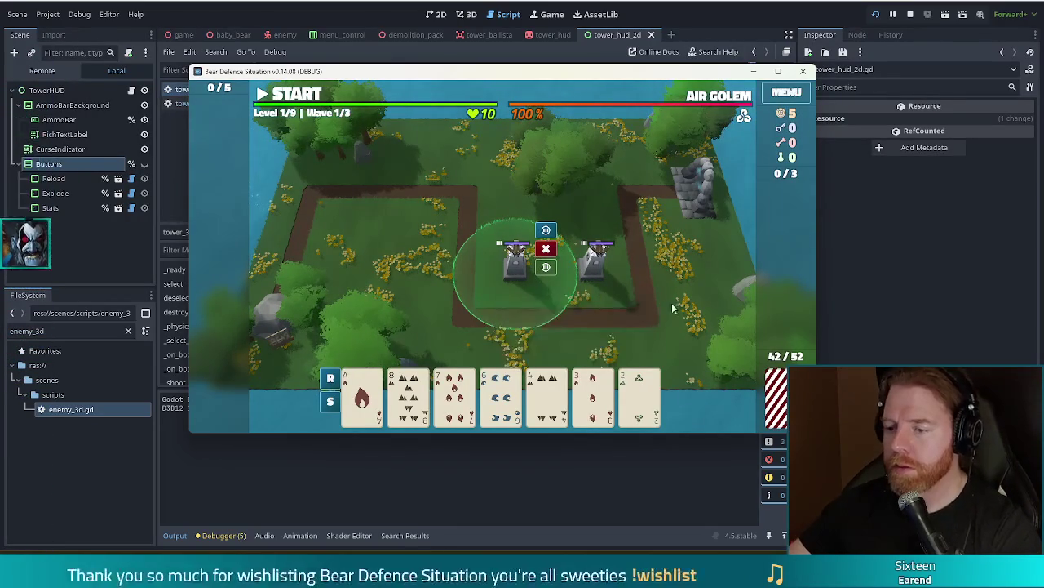
left_click(626, 278)
left_click(593, 279)
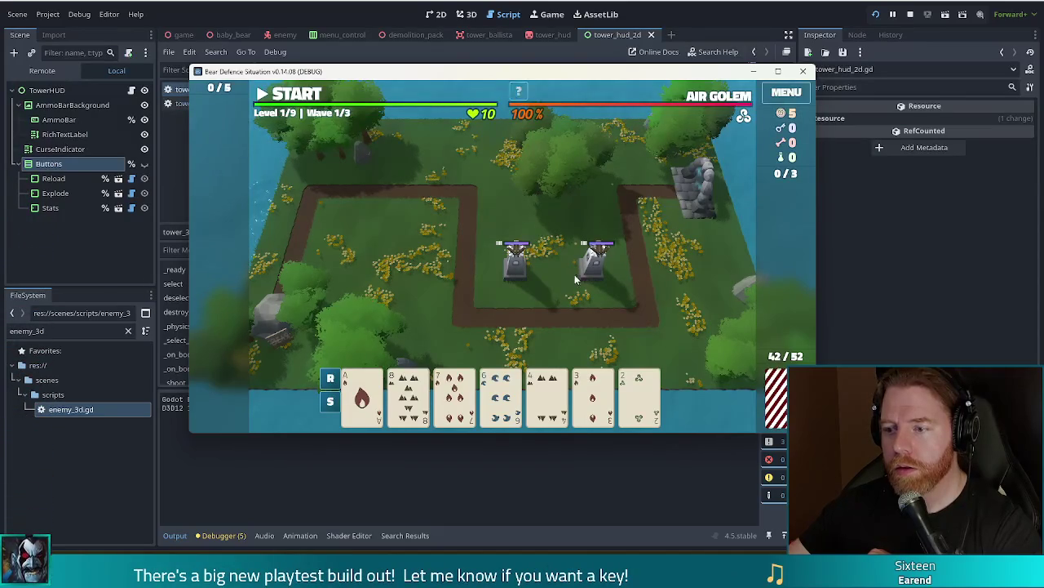
mouse_move(599, 274)
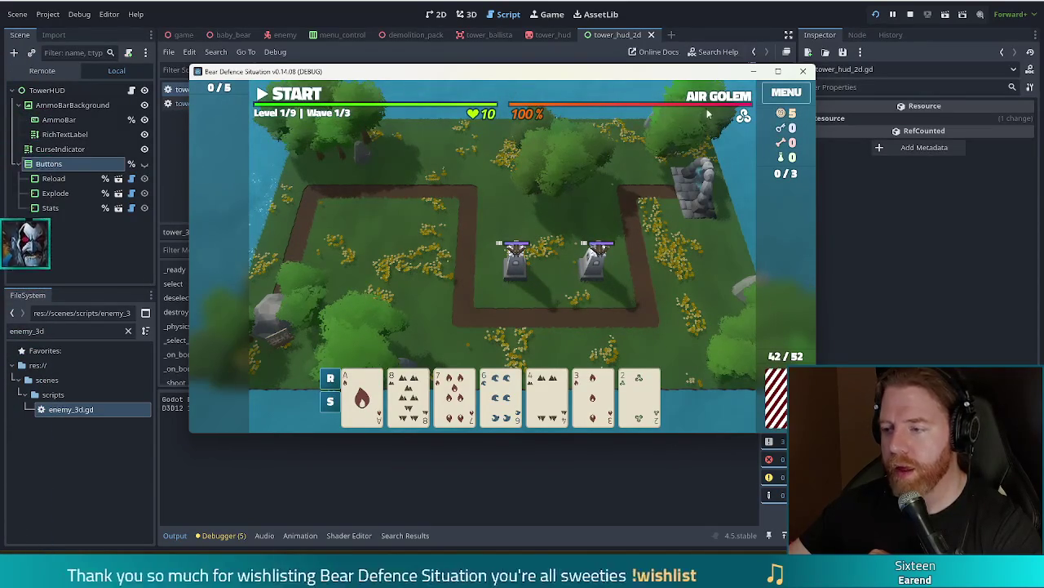
Start wave 1 and blow up the right tower, dismiss Wave Complete, then blow up the left tower
left_click(287, 94)
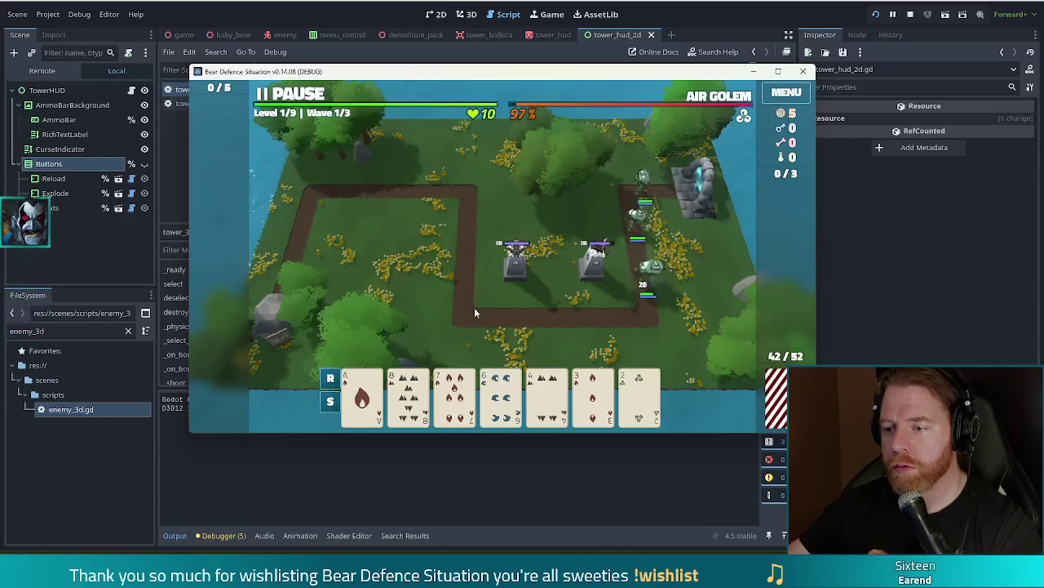
left_click(594, 261)
left_click(629, 234)
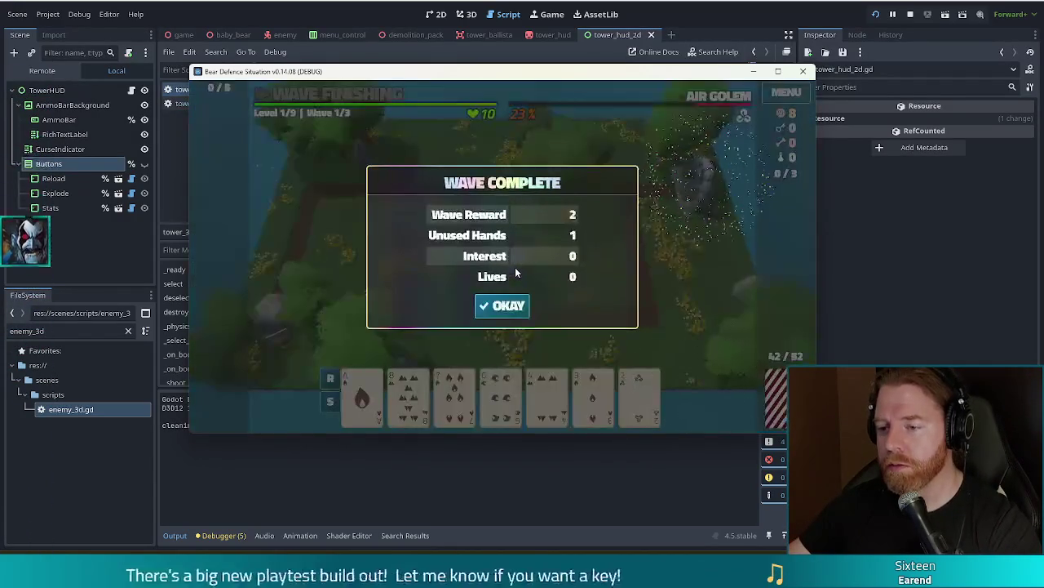
left_click(509, 307)
left_click(515, 275)
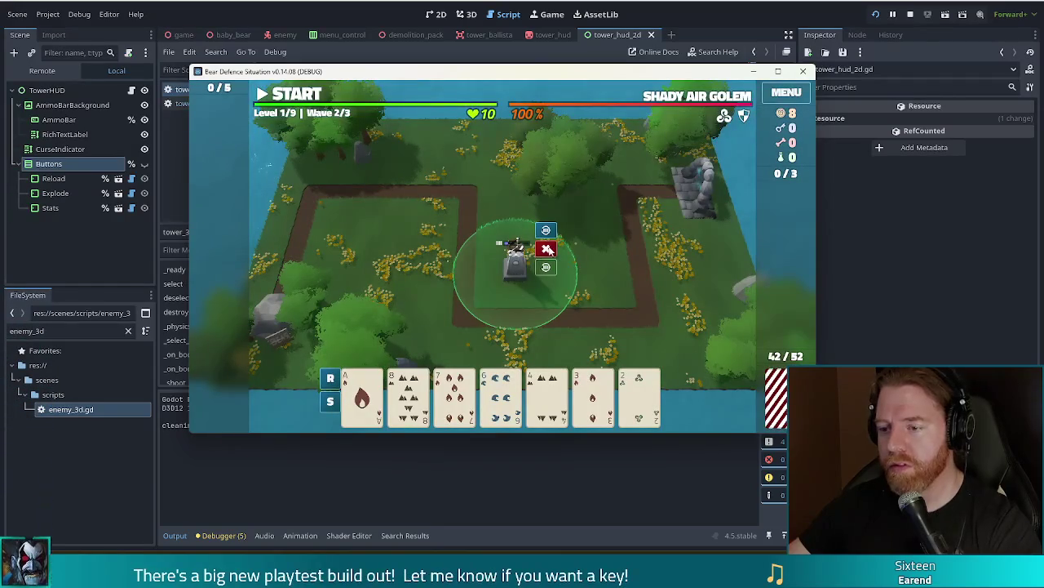
left_click(546, 250)
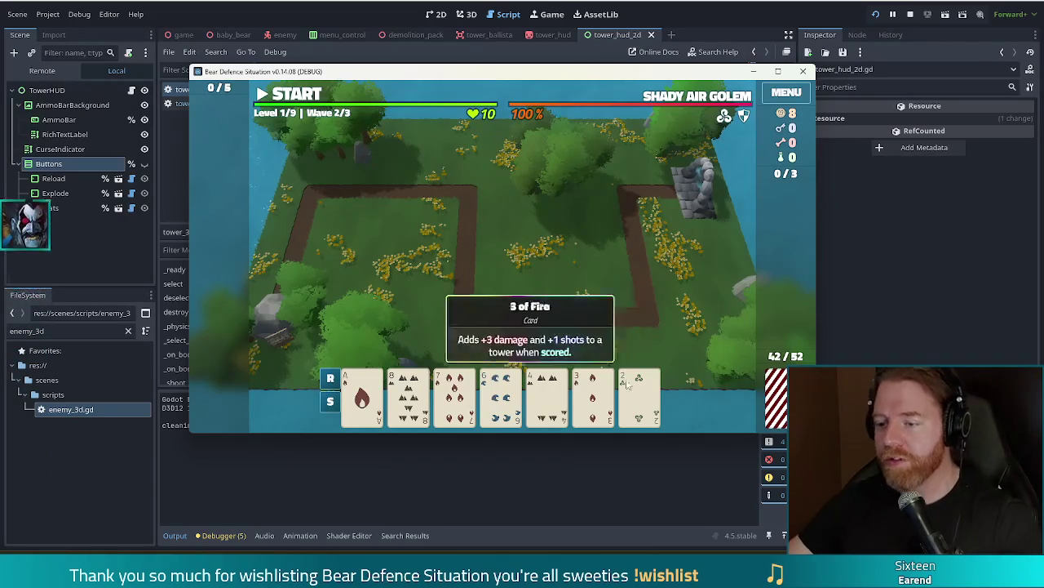
Play the 4 card as a Ballista Tower inside the path's bend and start wave 2
left_click(546, 396)
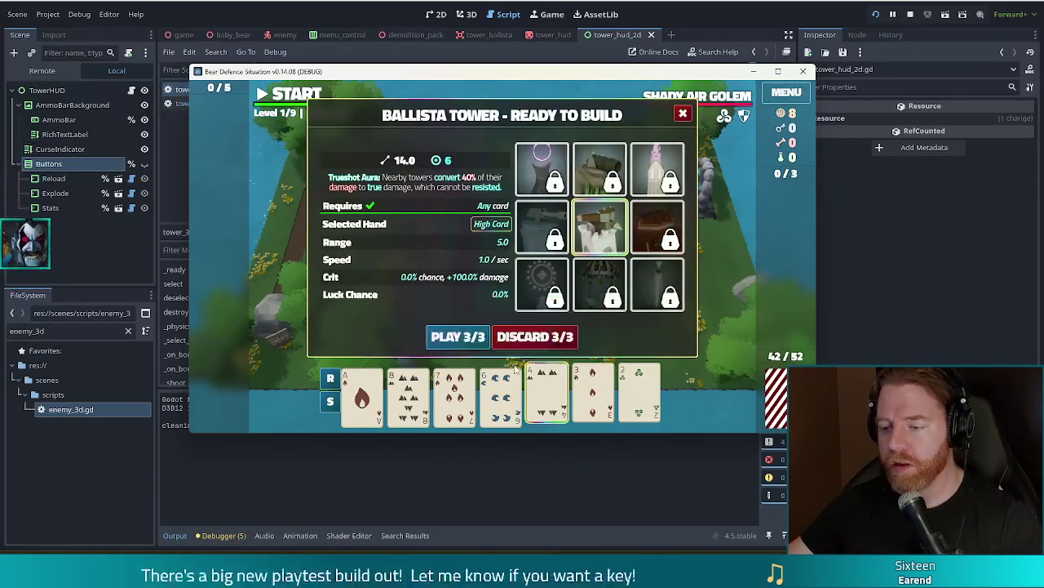
left_click(458, 336)
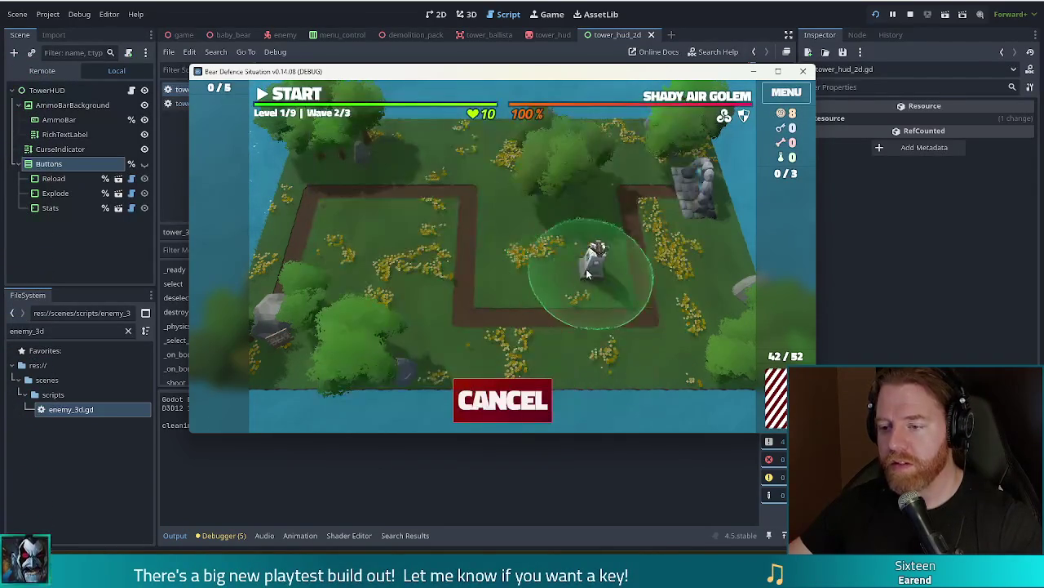
left_click(584, 273)
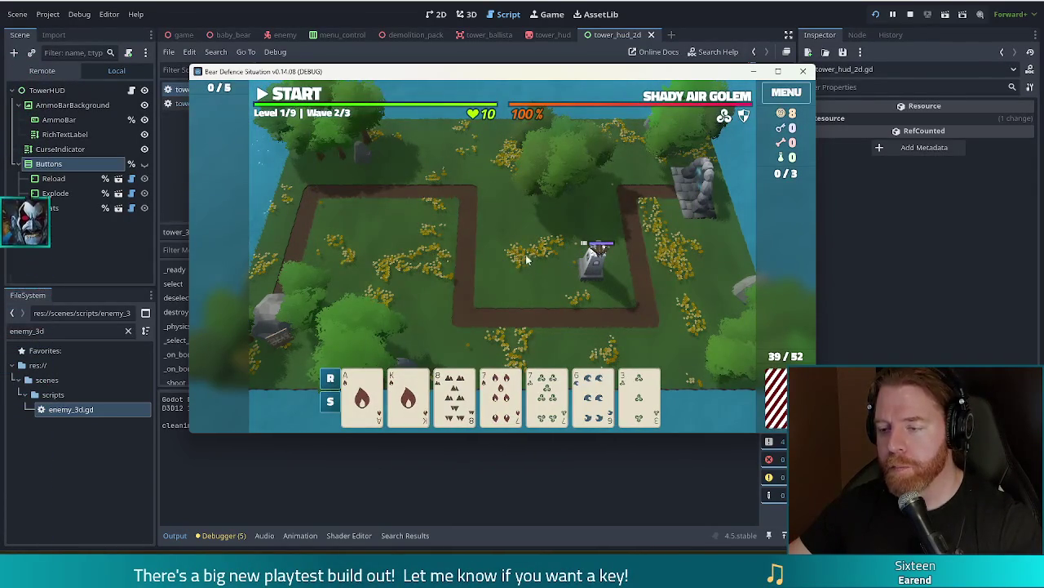
left_click(290, 94)
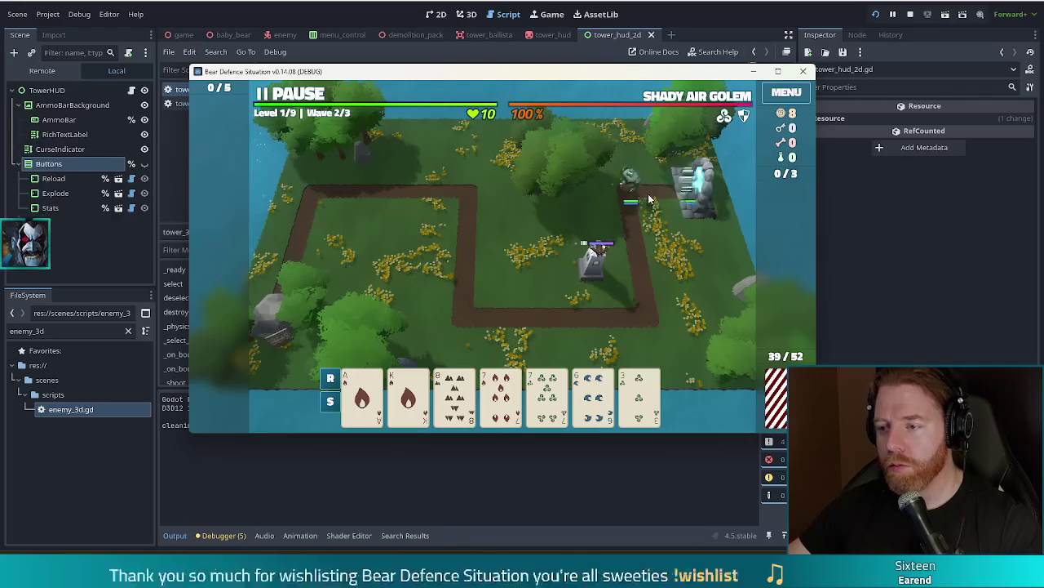
Pause the game, blow up the newly built tower, and briefly resume before pausing again
left_click(310, 95)
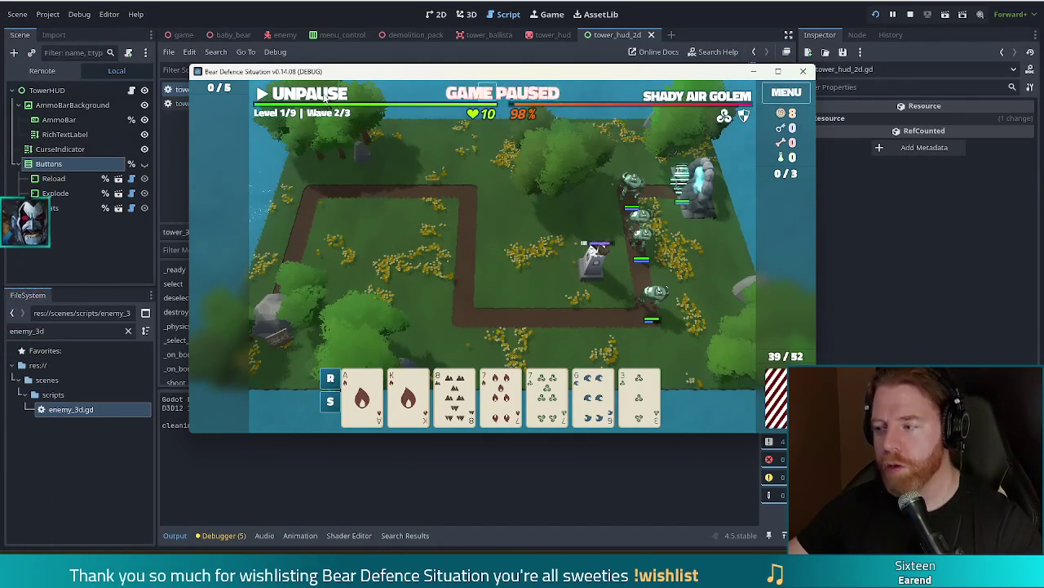
left_click(525, 258)
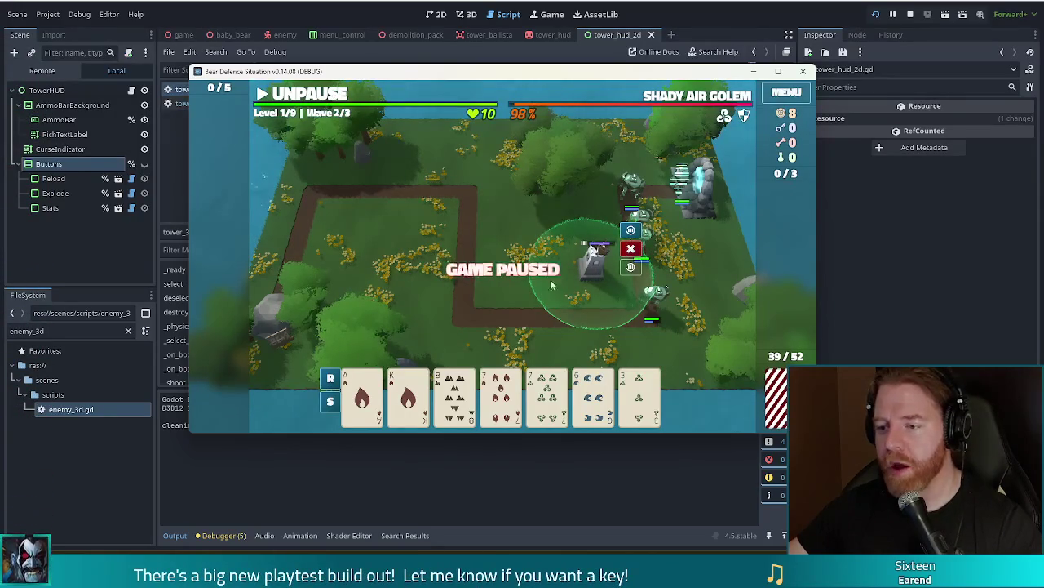
left_click(631, 248)
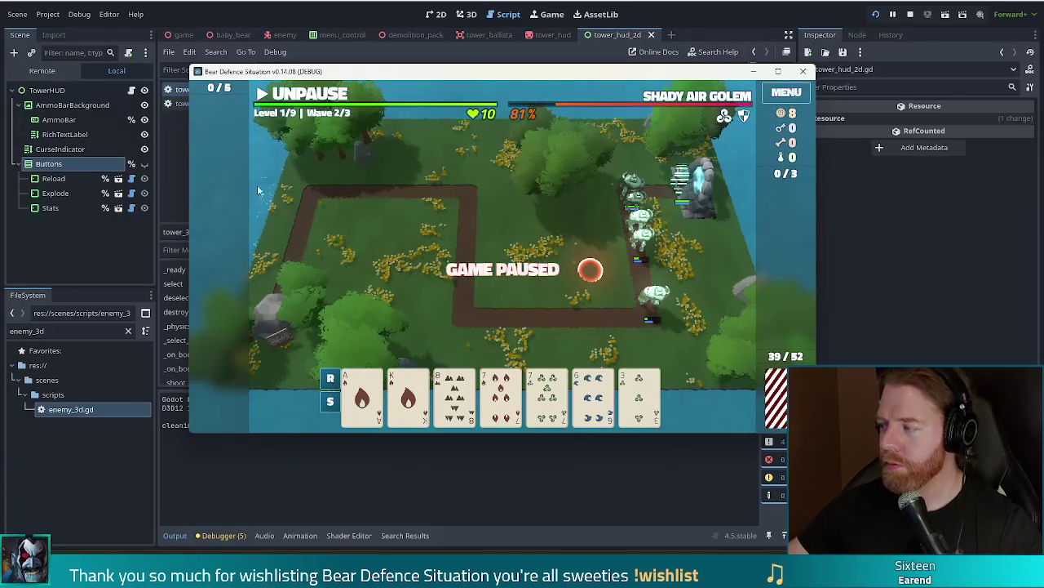
key("space")
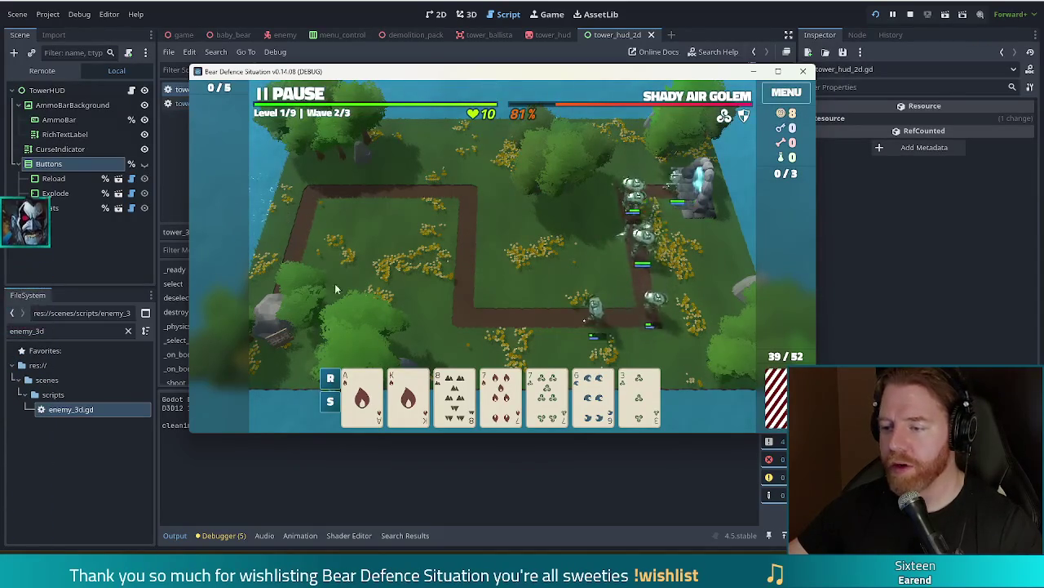
key("space")
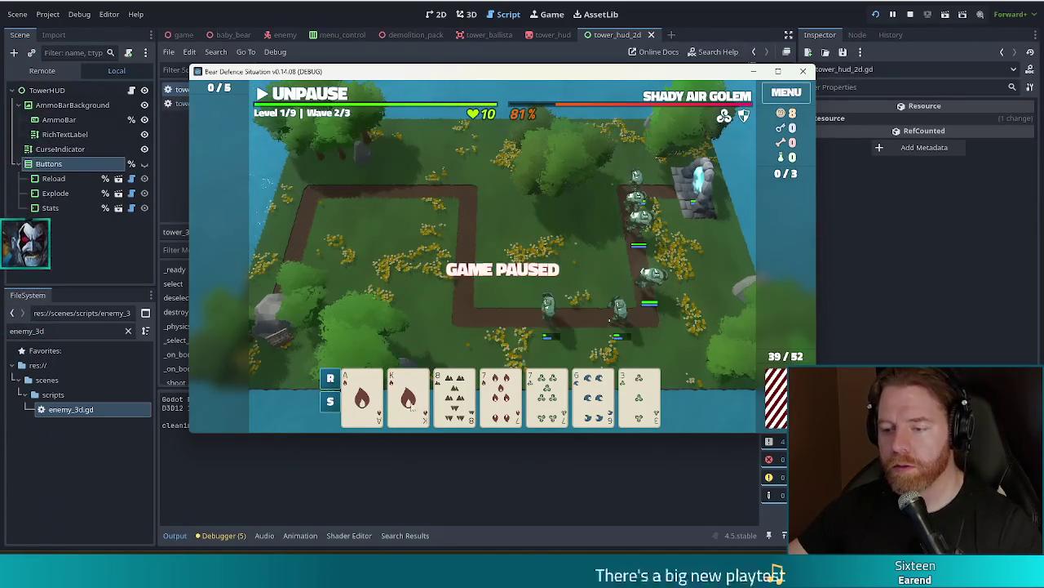
Build a Ballista from the pair of 7s beside the path, check its HUD buttons, then remove it
left_click(501, 395)
left_click(547, 395)
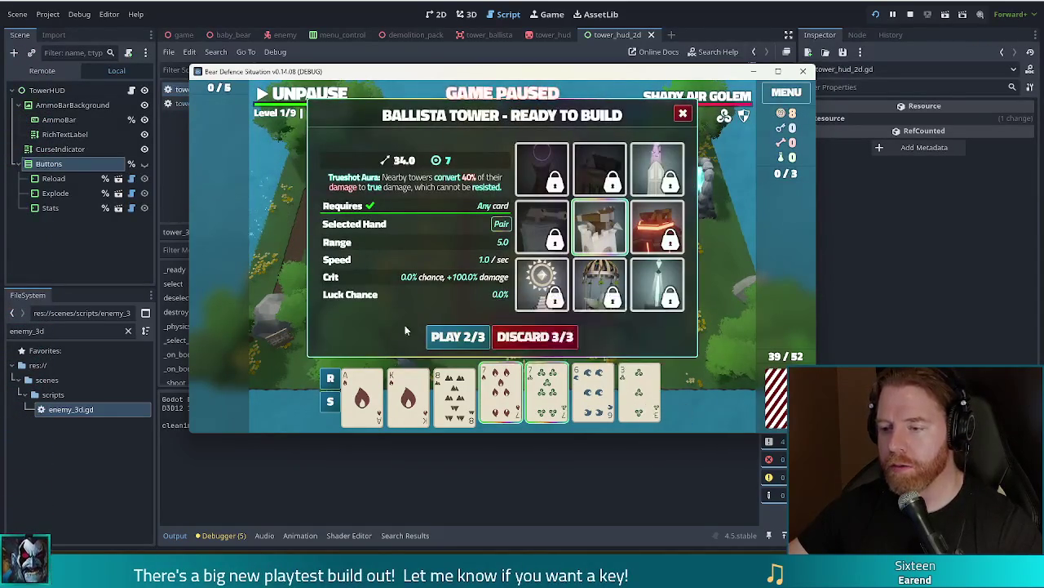
left_click(457, 337)
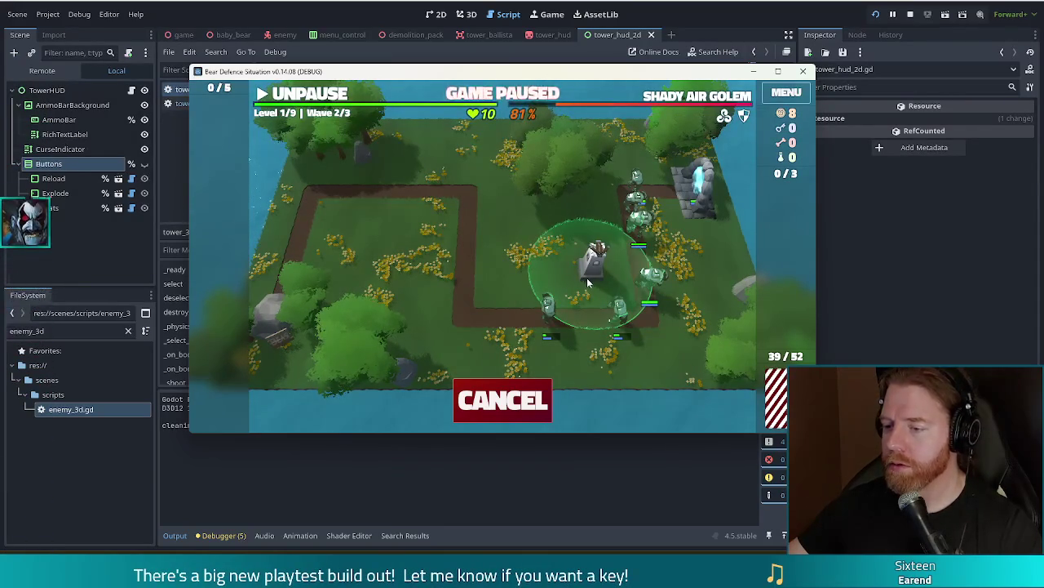
left_click(588, 281)
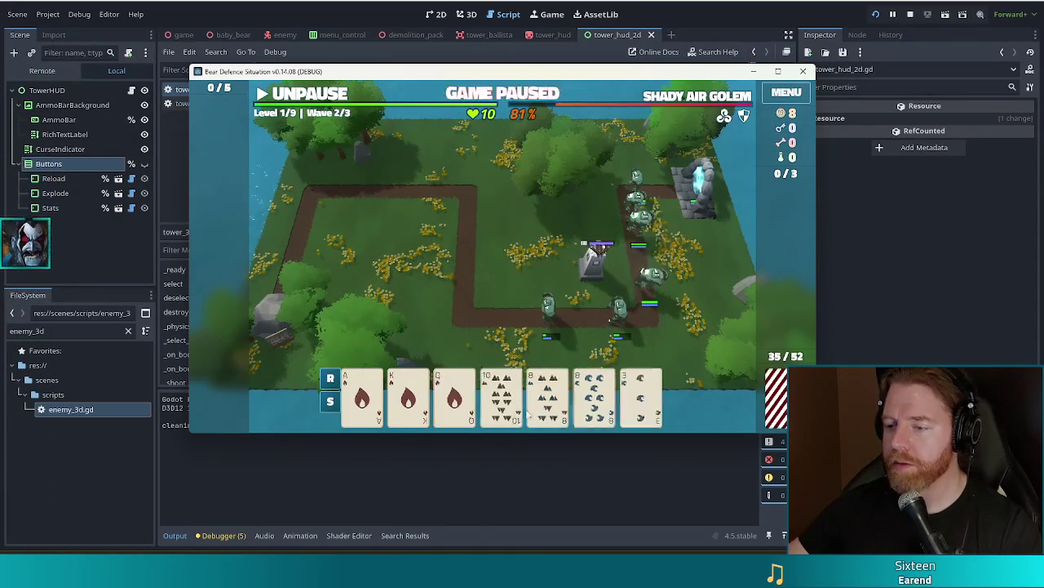
left_click(596, 259)
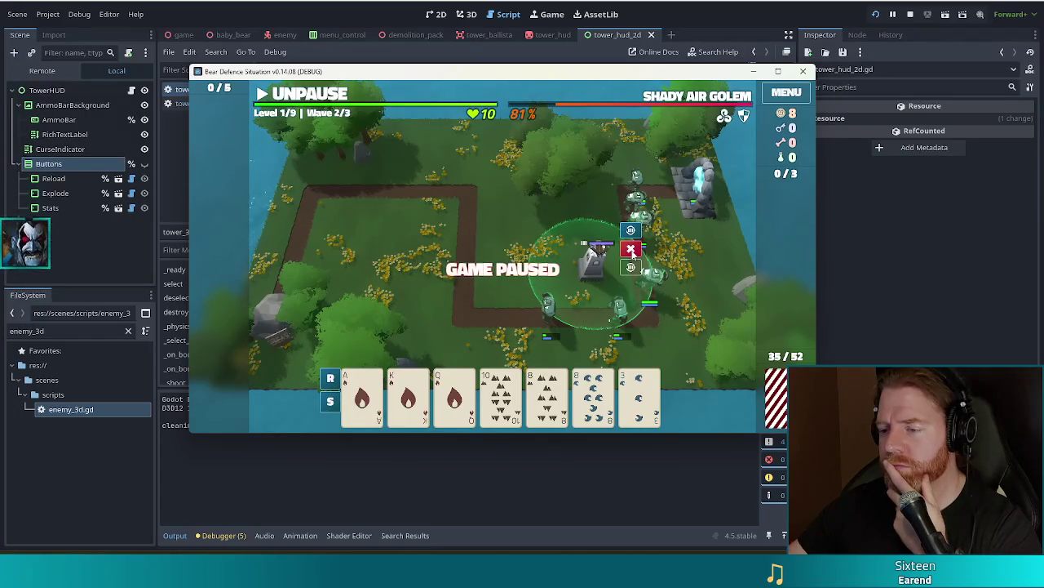
left_click(631, 251)
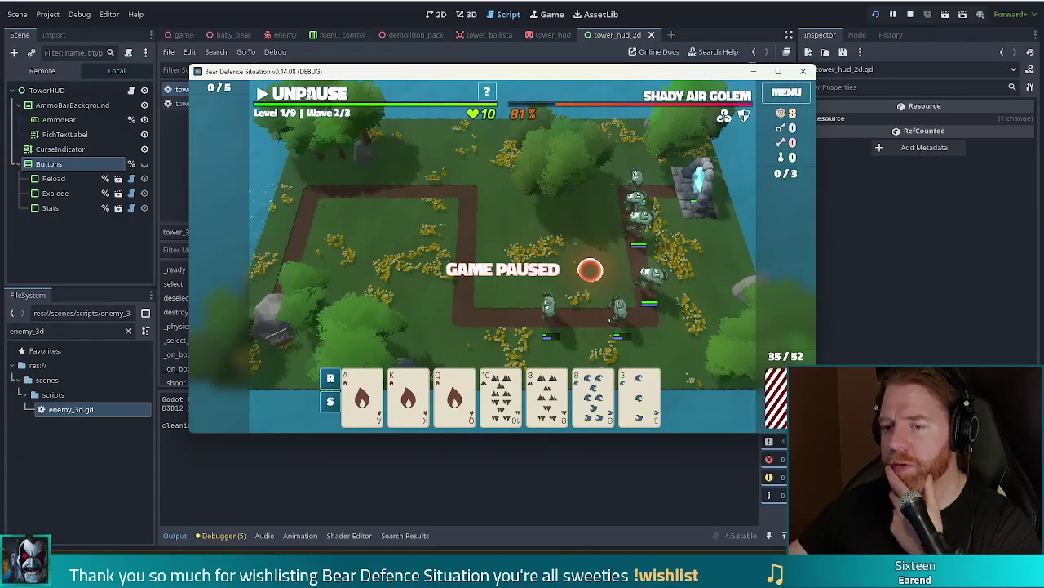
key("space")
key("space")
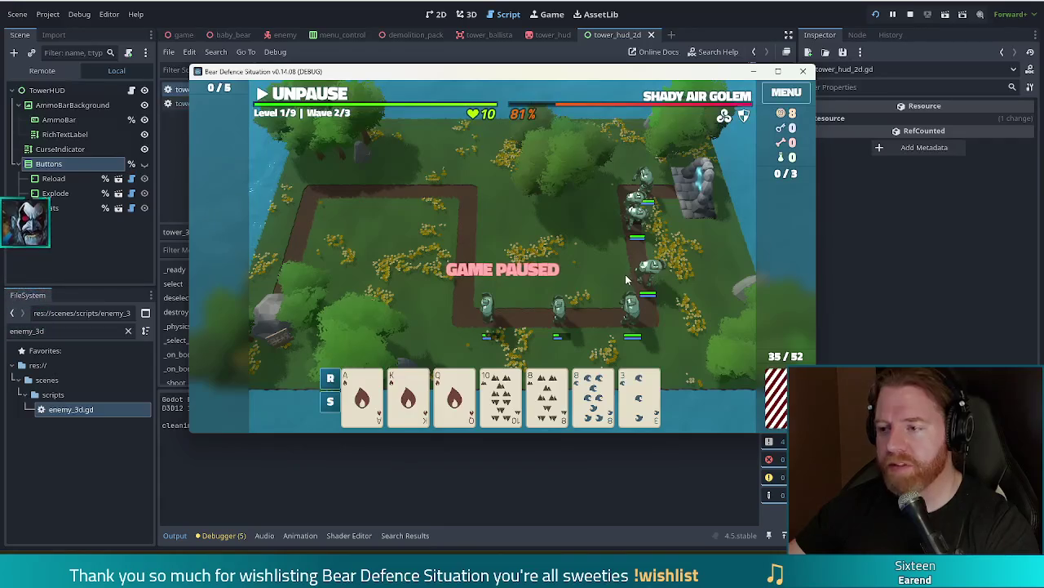
In tower_3d.gd, move _range_indicator.show() under selected.emit, cut the commented dialog lines, and save
left_click(742, 16)
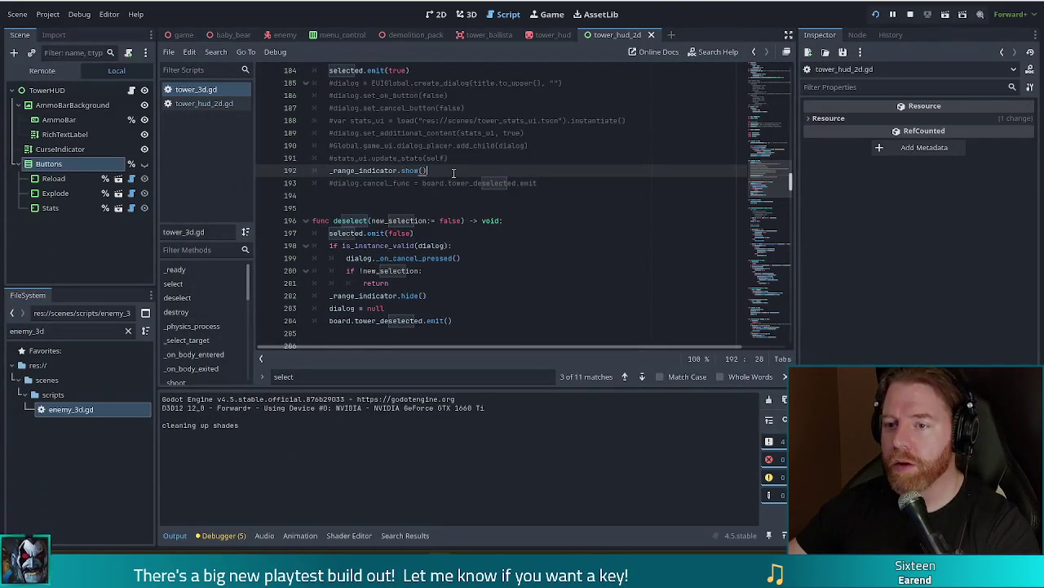
scroll(451, 203, "up", 2)
left_click(416, 170)
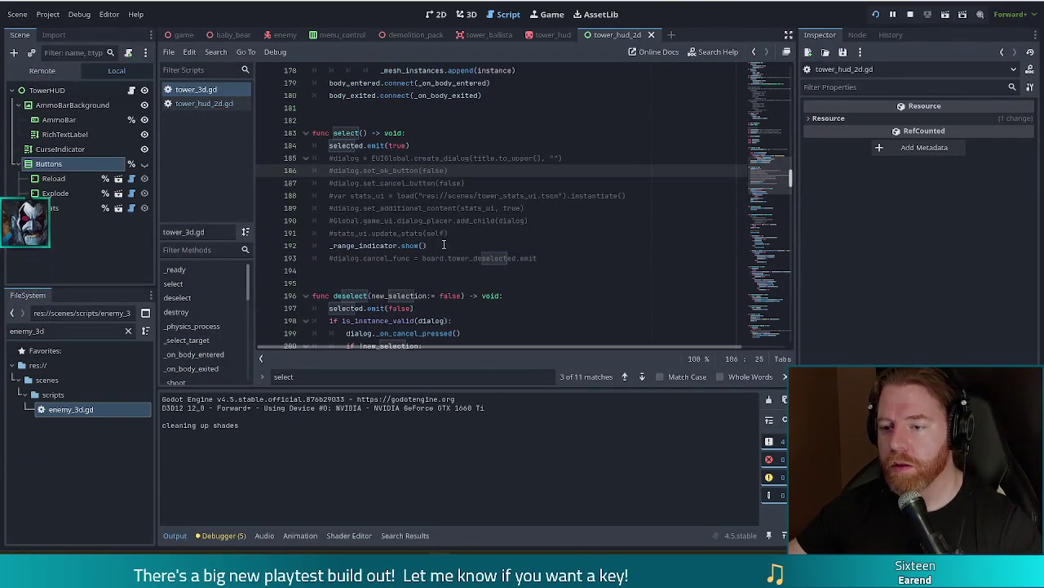
left_click_drag(442, 243, 466, 231)
key("alt+Up")
key("alt+Up")
key("alt+Up")
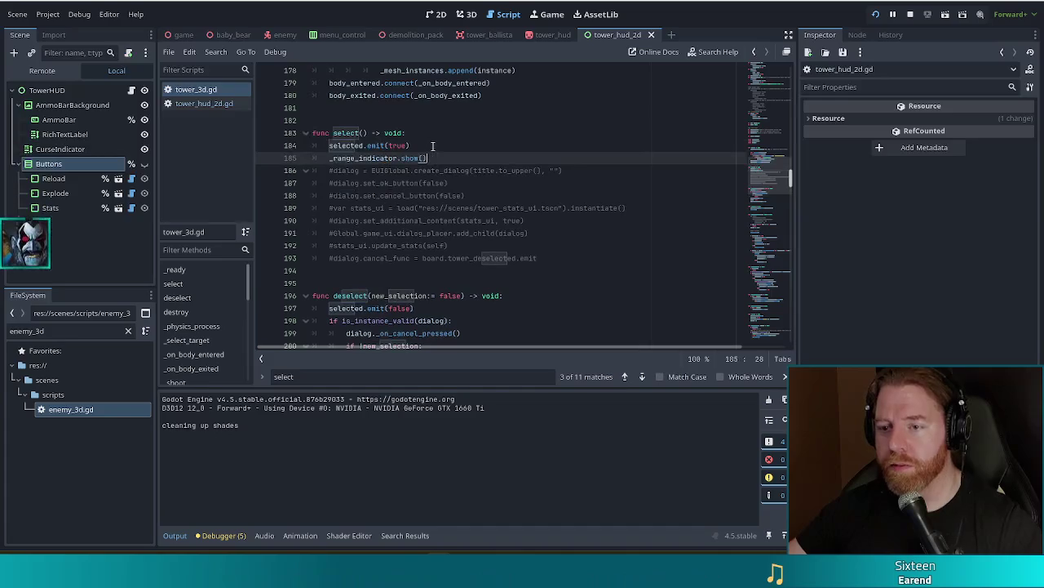
left_click_drag(539, 258, 535, 157)
key("ctrl+c")
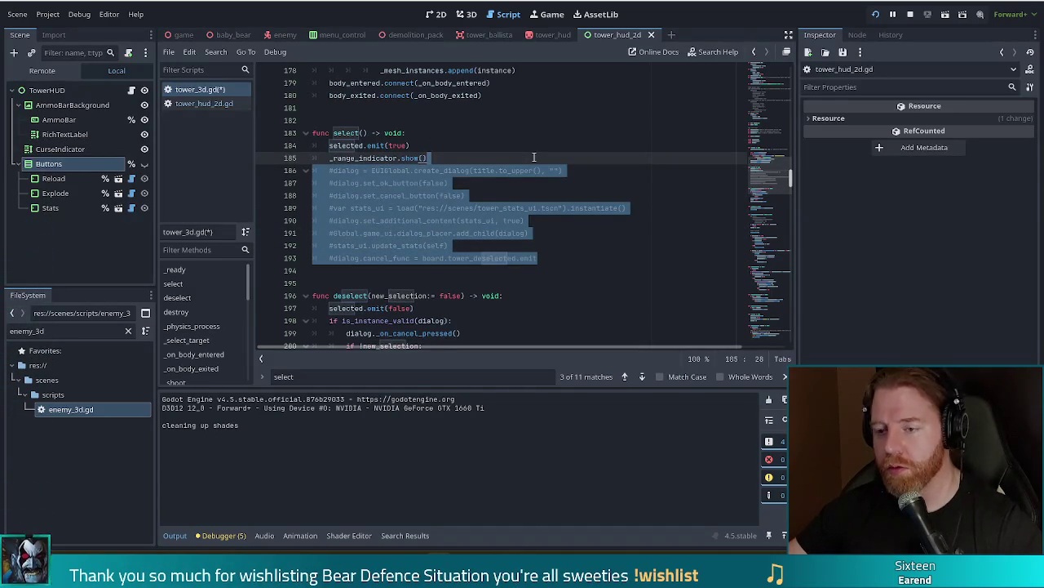
key("Delete")
key("ctrl+s")
Add func _stats_pressed() -> void: at the end of tower_hud_2d.gd and paste the dialog code
left_click(226, 106)
scroll(425, 304, "down", 1)
left_click(514, 329)
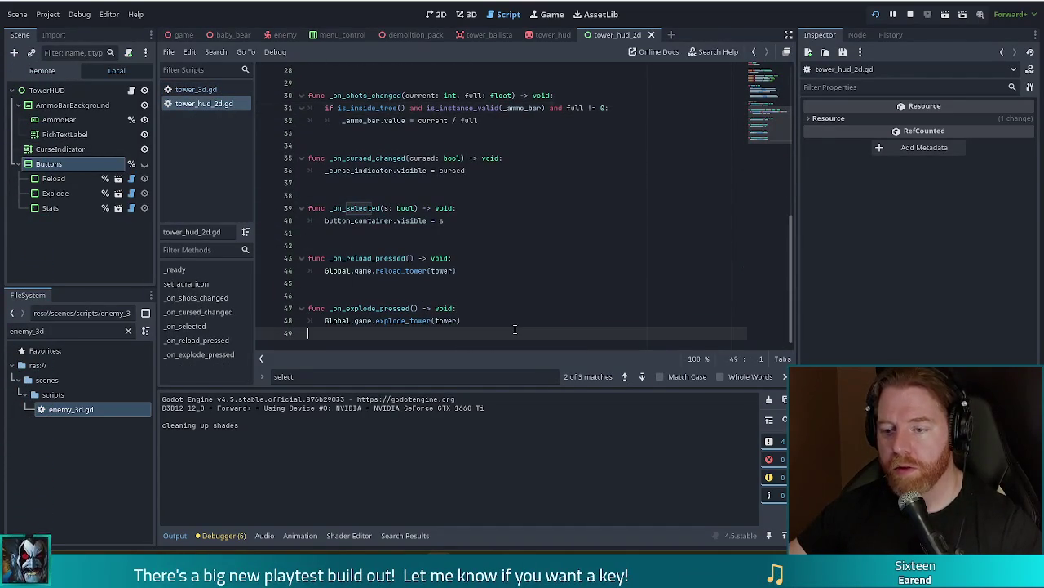
key("Return")
key("Return")
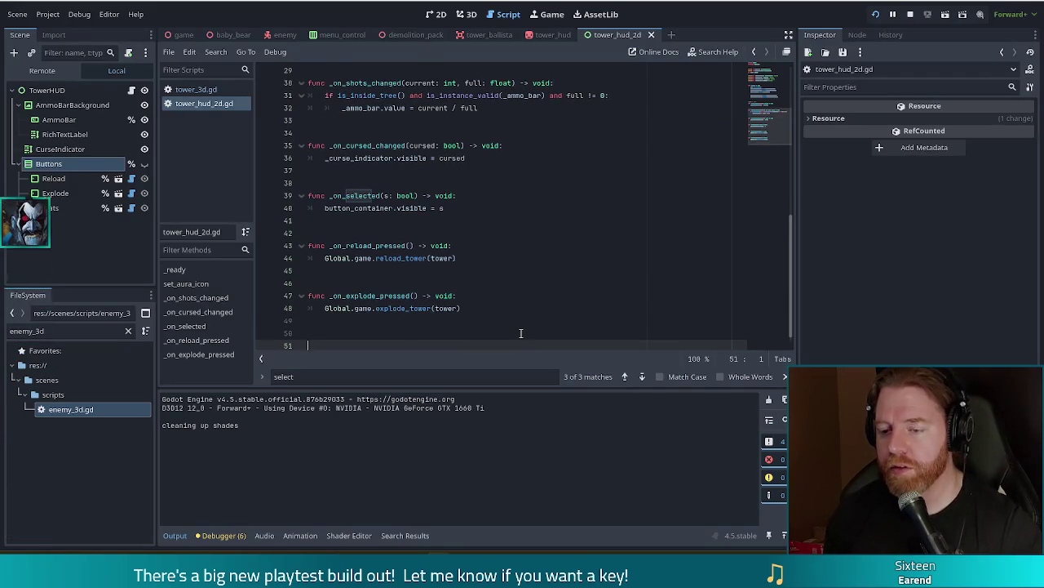
type("func _")
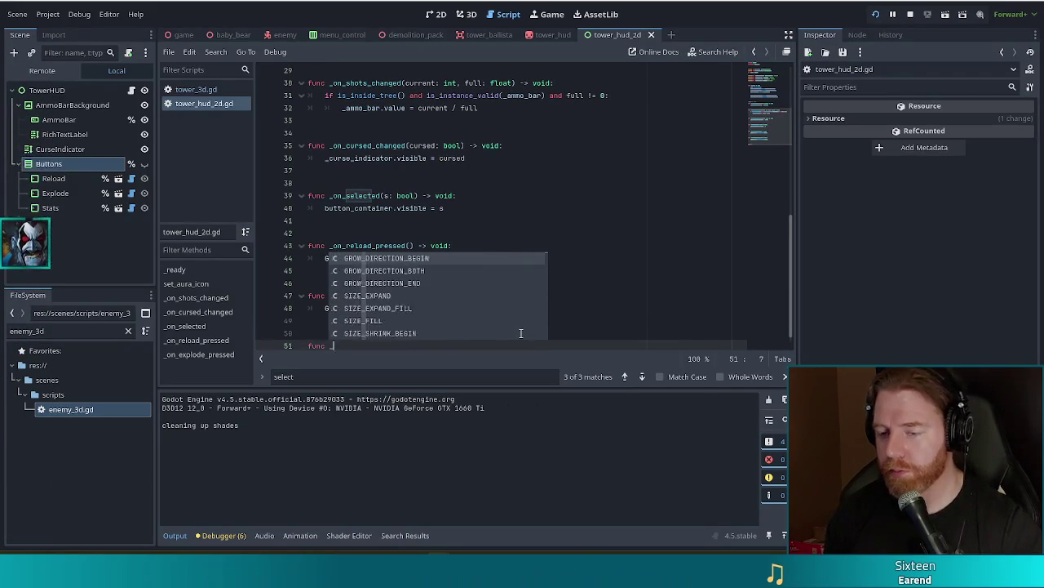
type("stat")
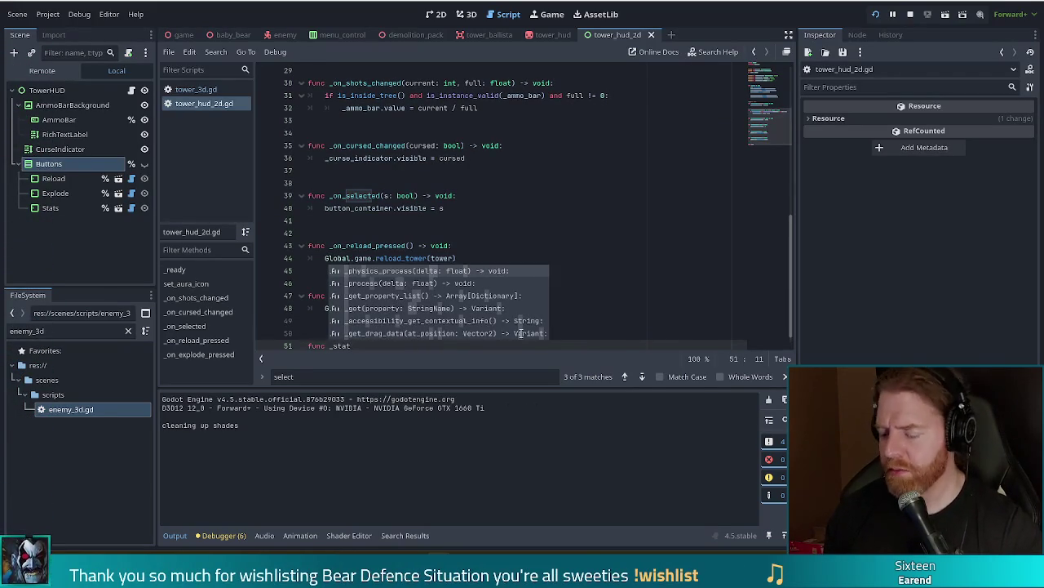
type("s_")
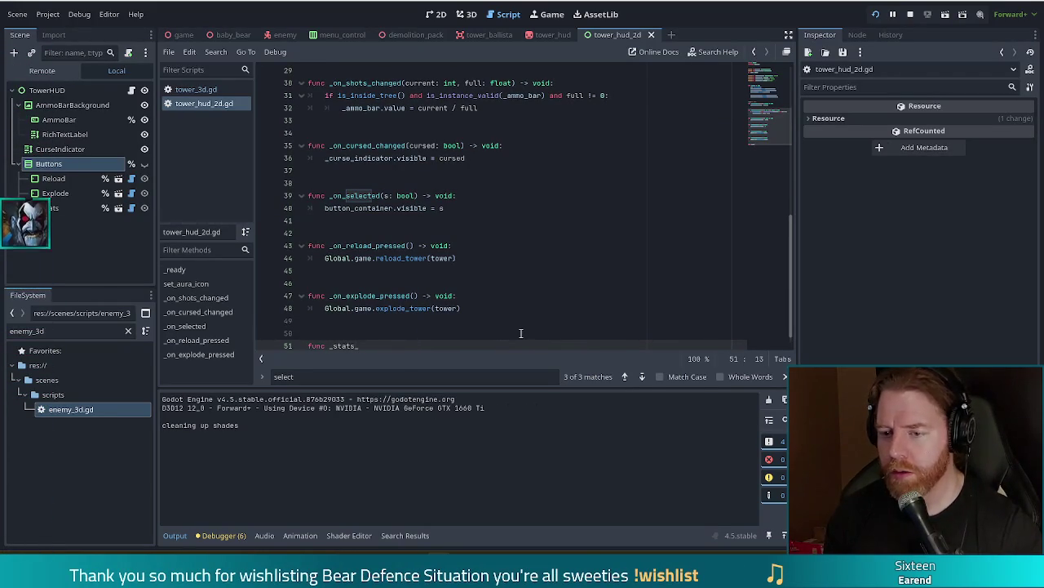
type("pressed() ")
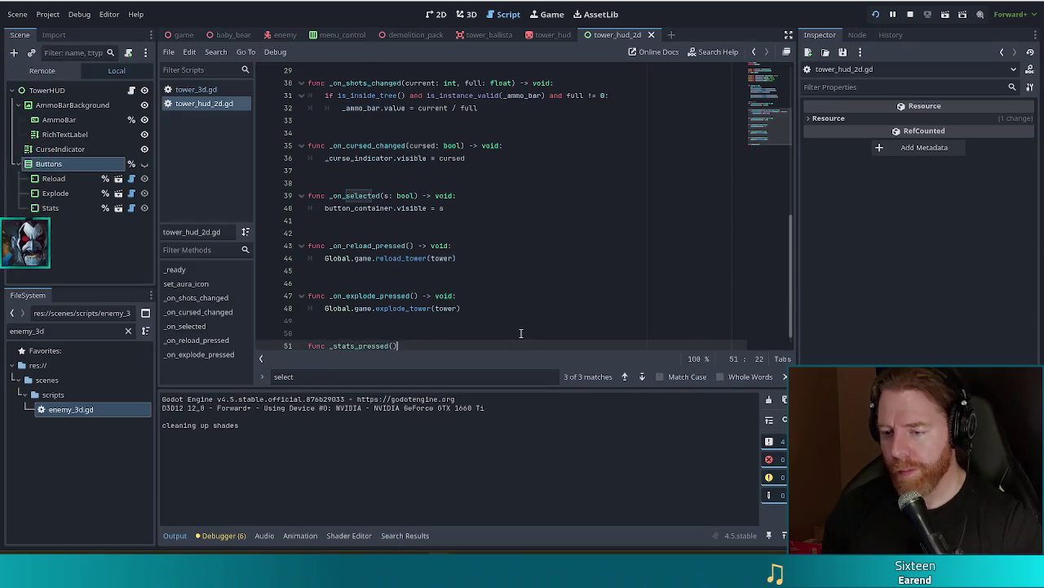
type("-> void:")
key("ctrl+v")
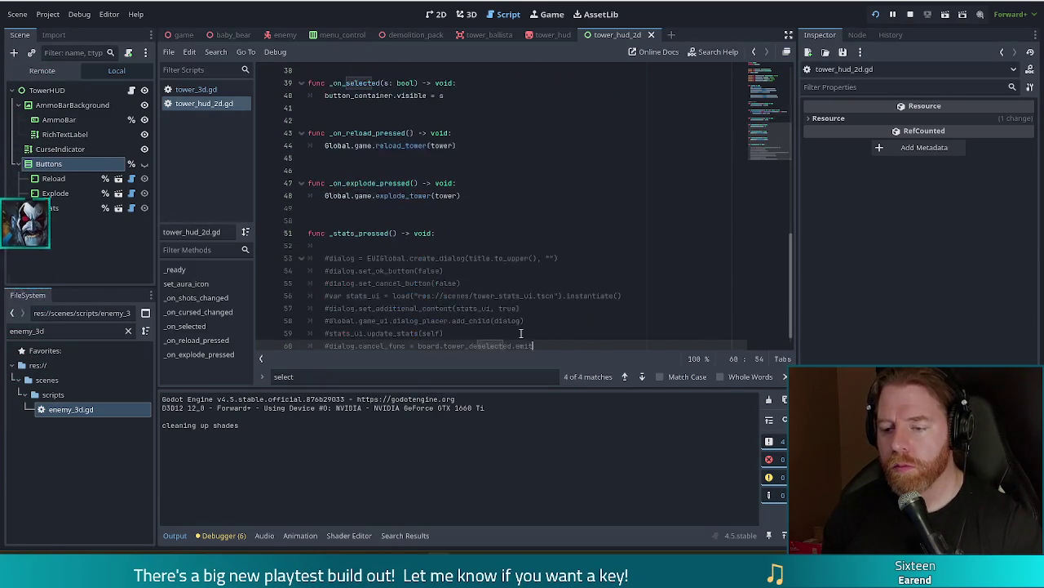
Remove the blank line after the declaration and uncomment the pasted dialog code with Ctrl+K
left_click(458, 234)
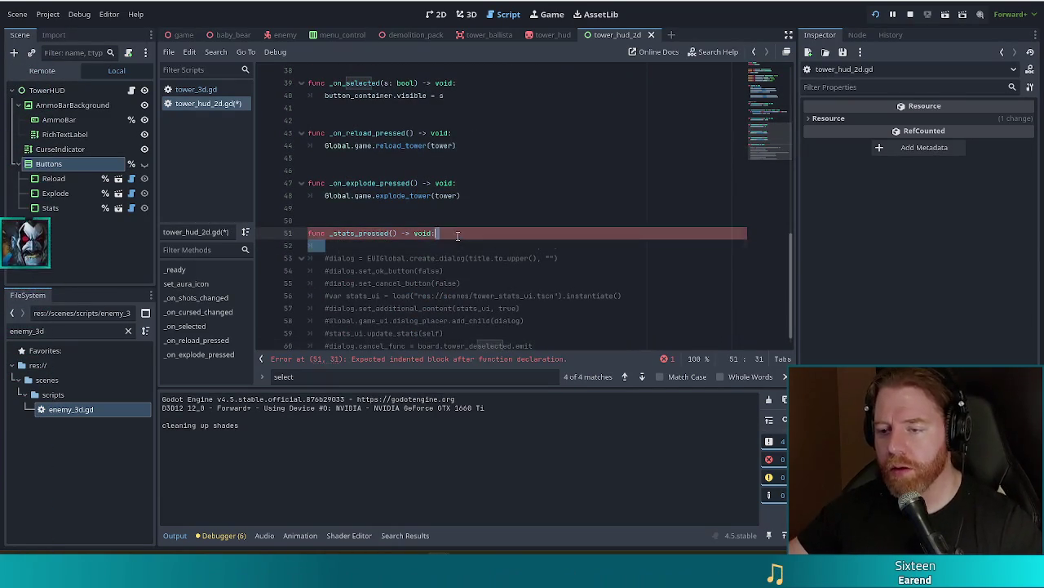
key("Delete")
key("Down")
key("End")
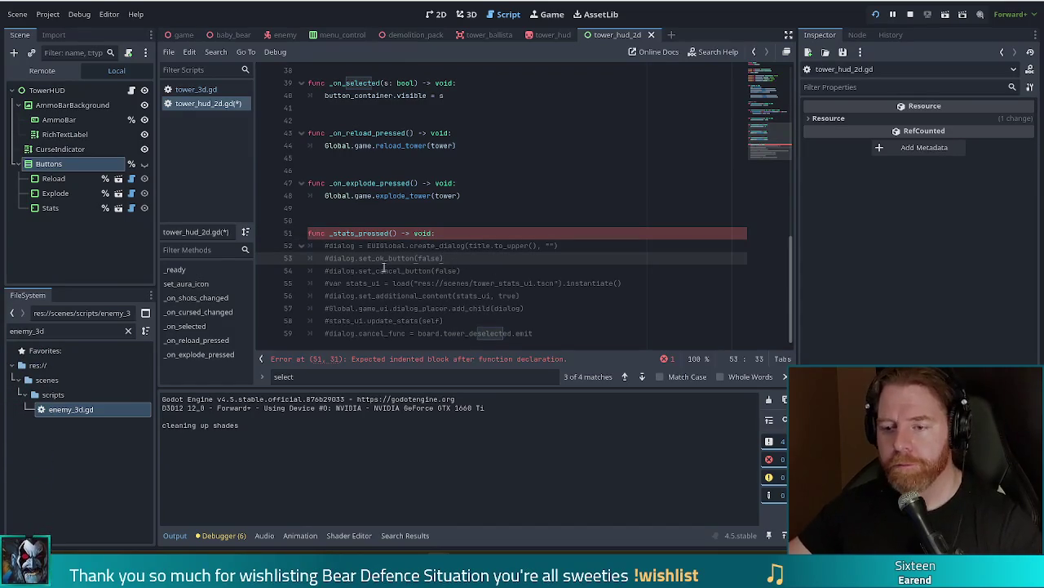
left_click_drag(390, 245, 406, 334)
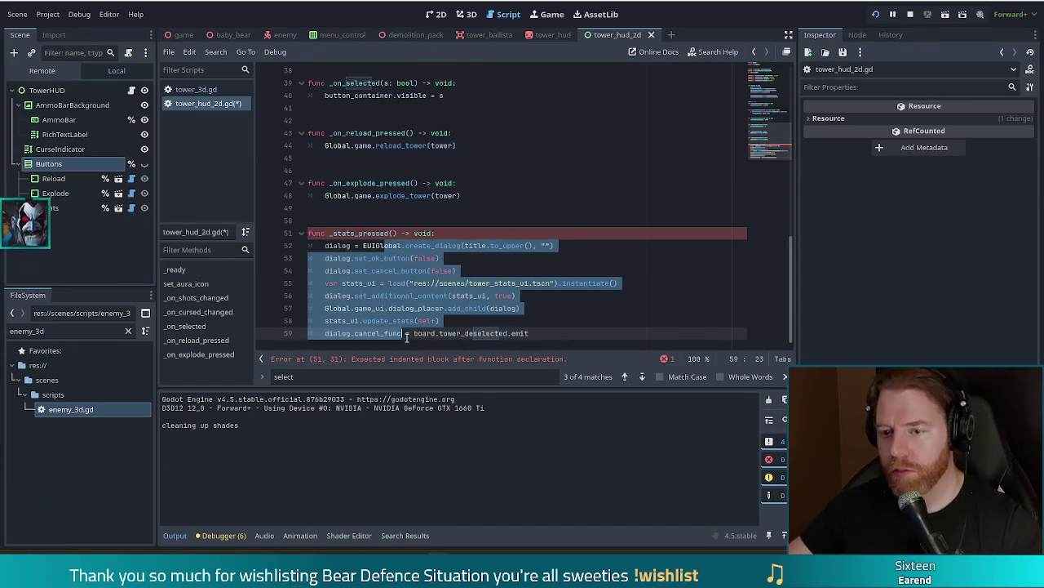
key("ctrl+k")
left_click(373, 283)
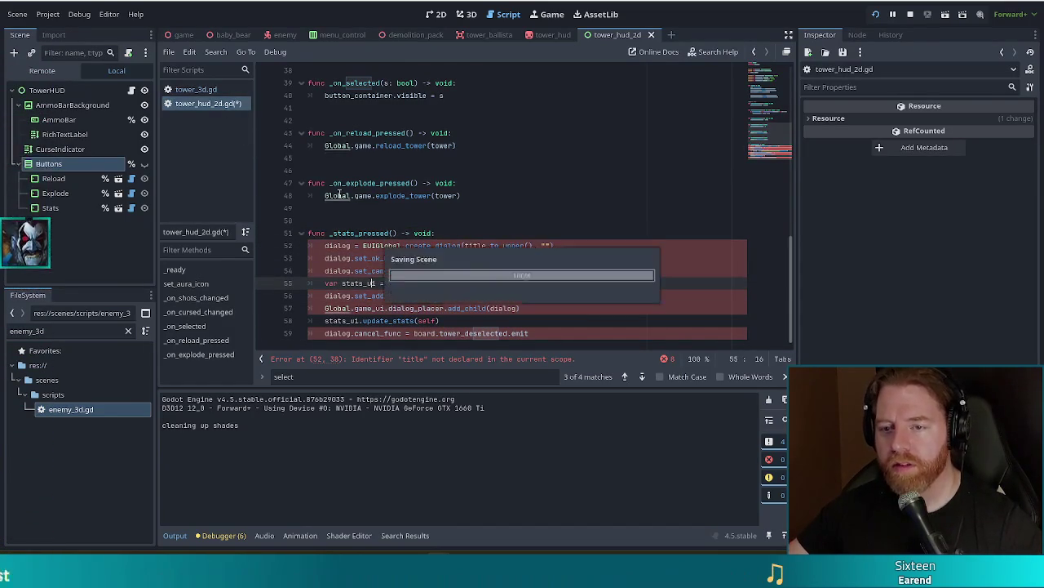
left_click(241, 95)
left_click(202, 104)
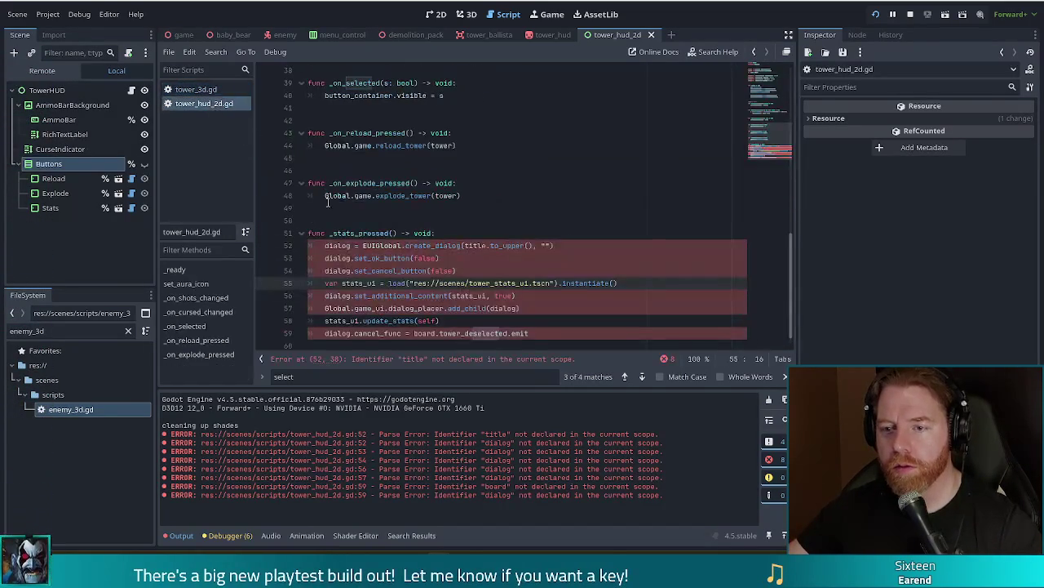
Move the _range_indicator.hide() line to the top of deselect() in tower_3d.gd
left_click(196, 89)
left_click(365, 207)
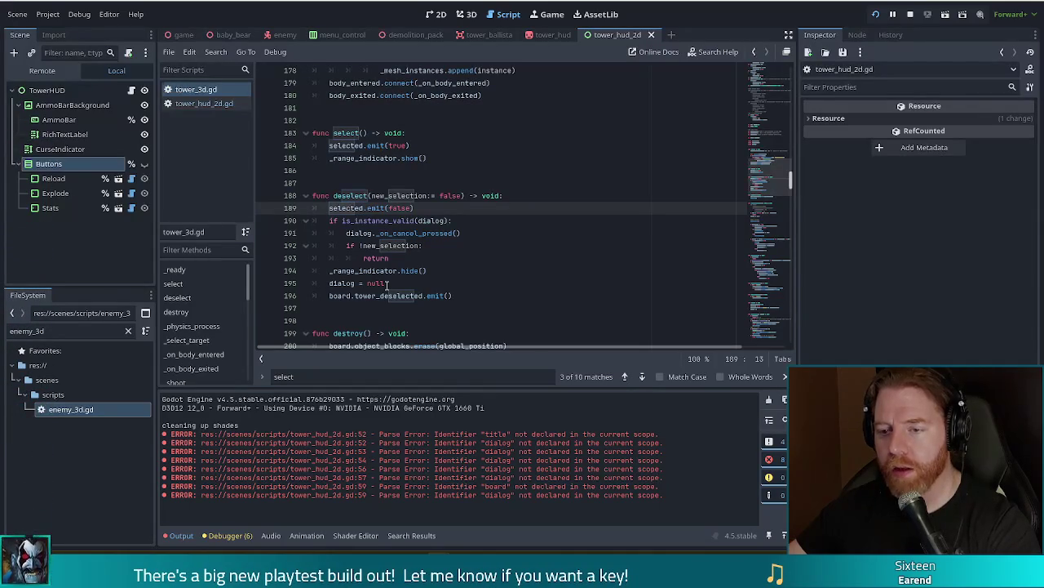
left_click(433, 283)
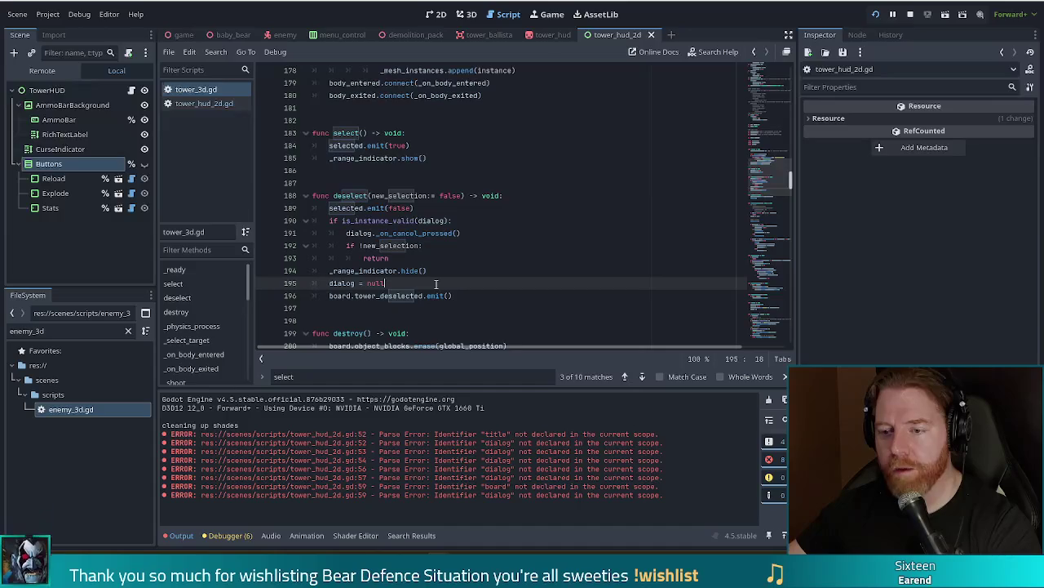
left_click_drag(436, 272, 440, 261)
key("ctrl+x")
left_click(504, 196)
key("ctrl+v")
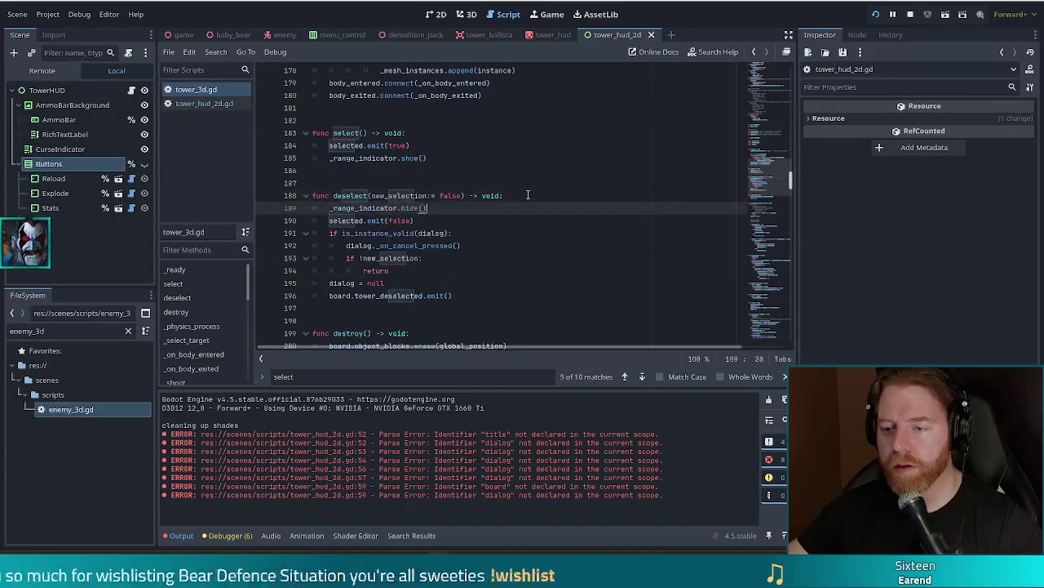
Select the dialog-cancel and tower_deselected lines 191–196 in deselect()
mouse_move(372, 218)
left_mouse_down()
mouse_move(440, 235)
mouse_move(408, 295)
left_mouse_up()
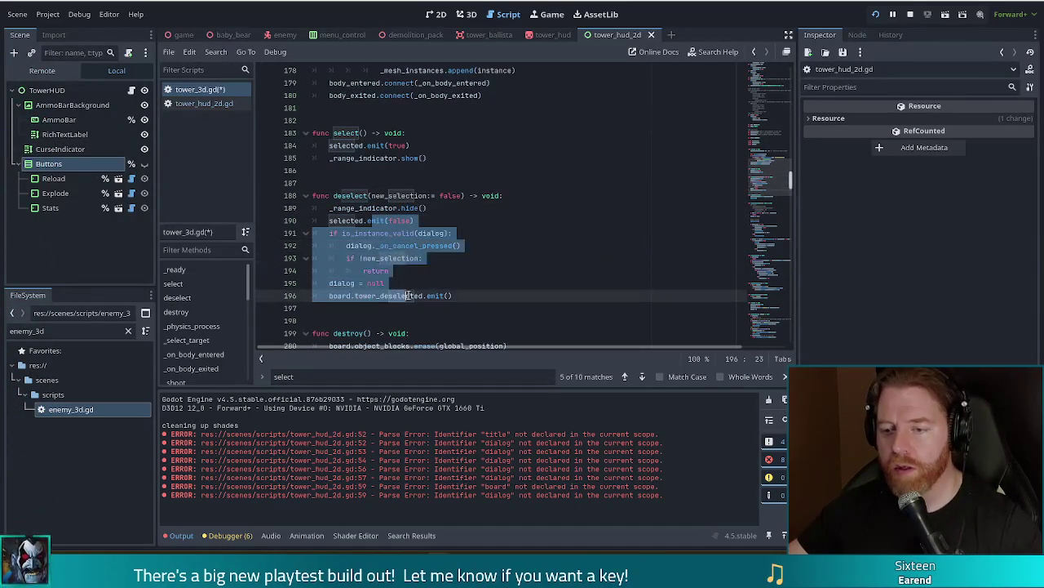
left_click(394, 272)
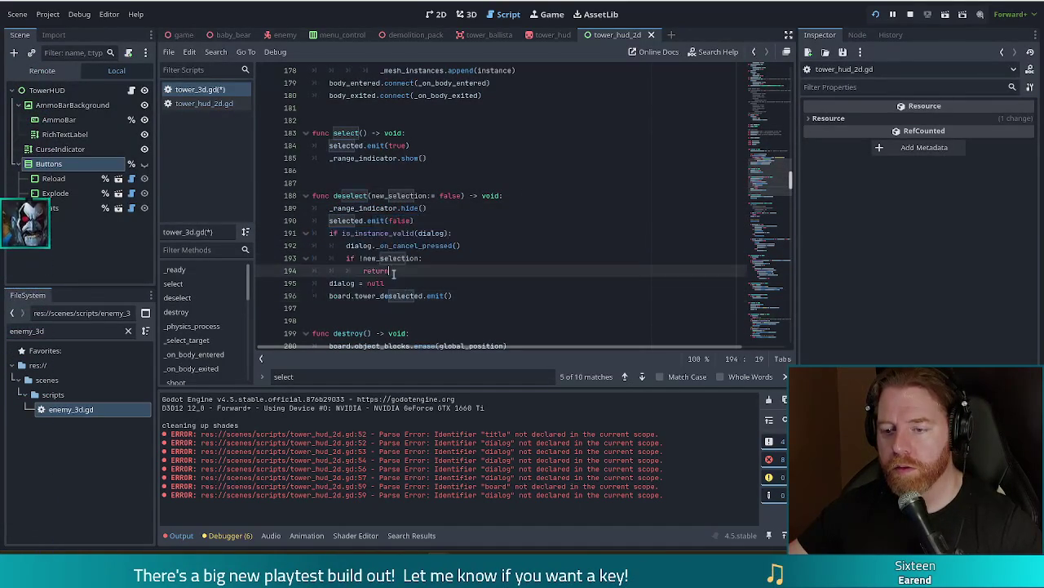
left_click_drag(376, 231, 392, 273)
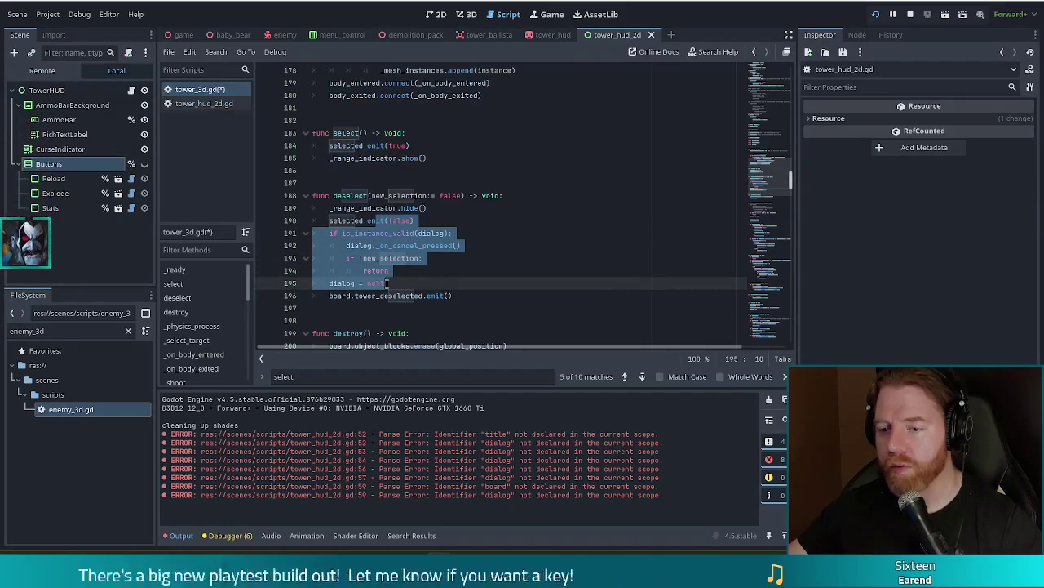
left_click(391, 282)
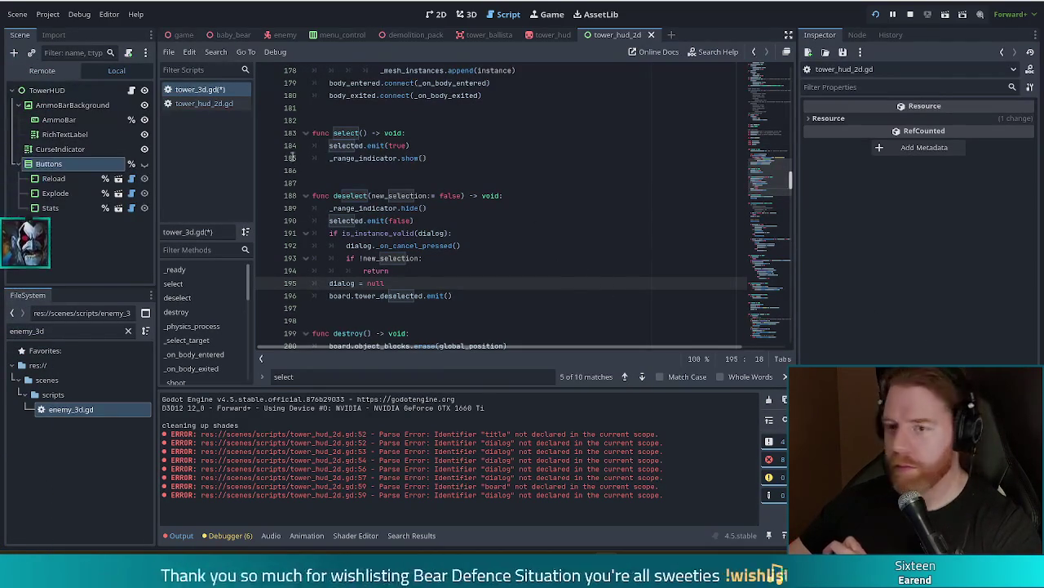
left_click(457, 259)
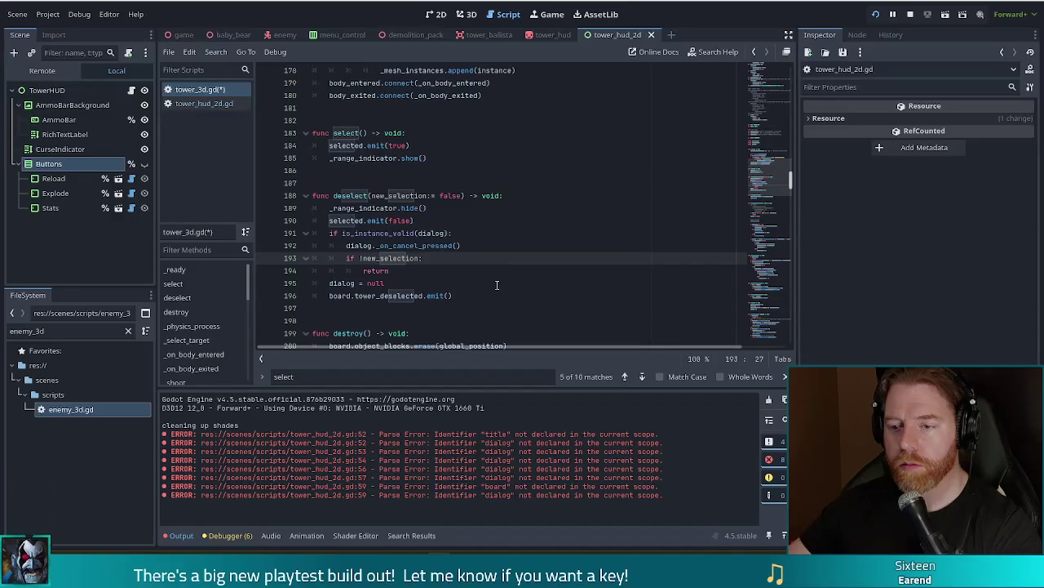
left_click(438, 281)
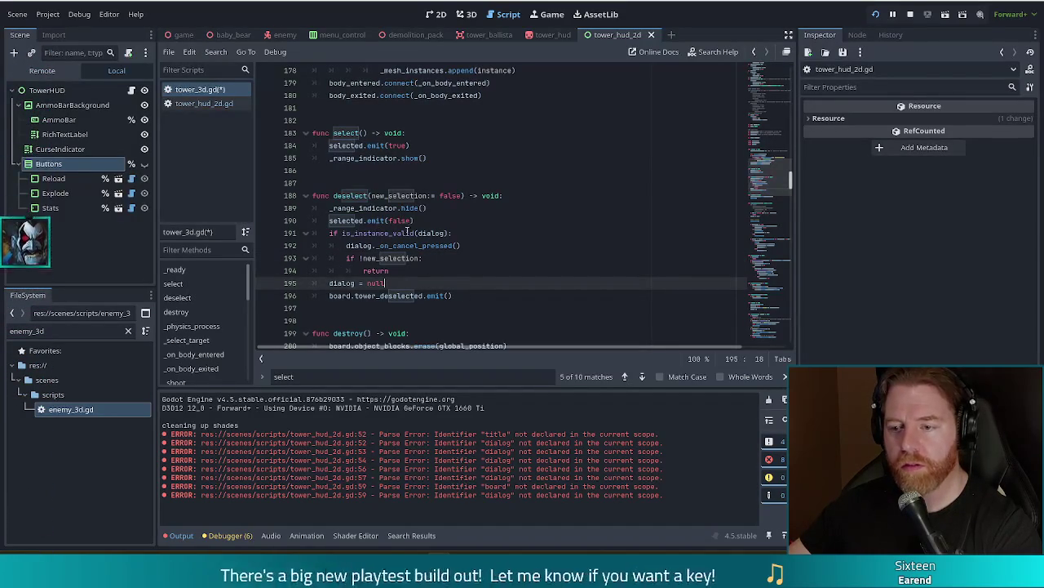
left_click_drag(461, 296, 477, 224)
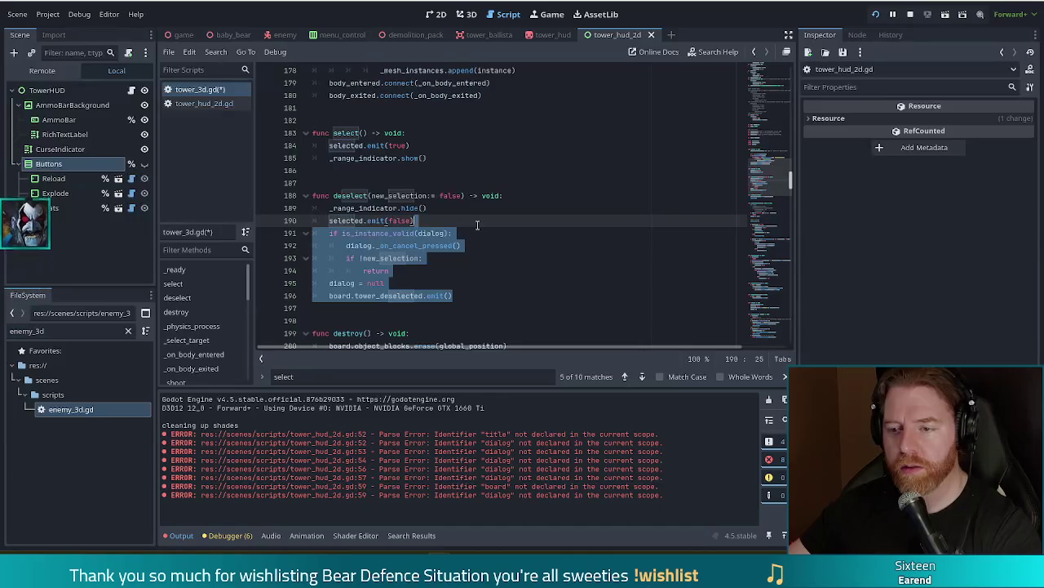
Delete the selected dialog lines from deselect() and save tower_3d.gd
key("BackSpace")
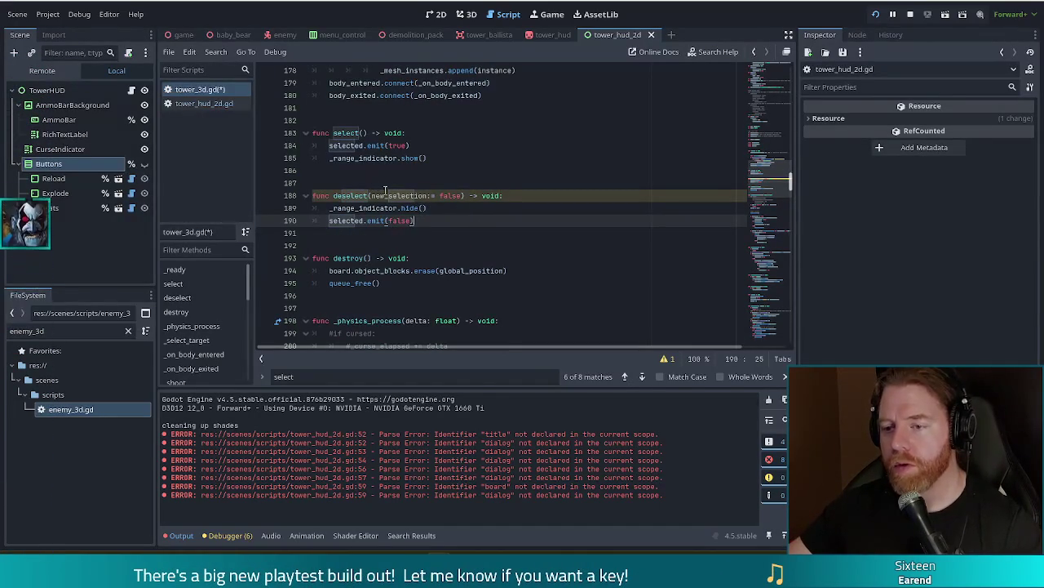
left_click(390, 196)
key("ctrl+s")
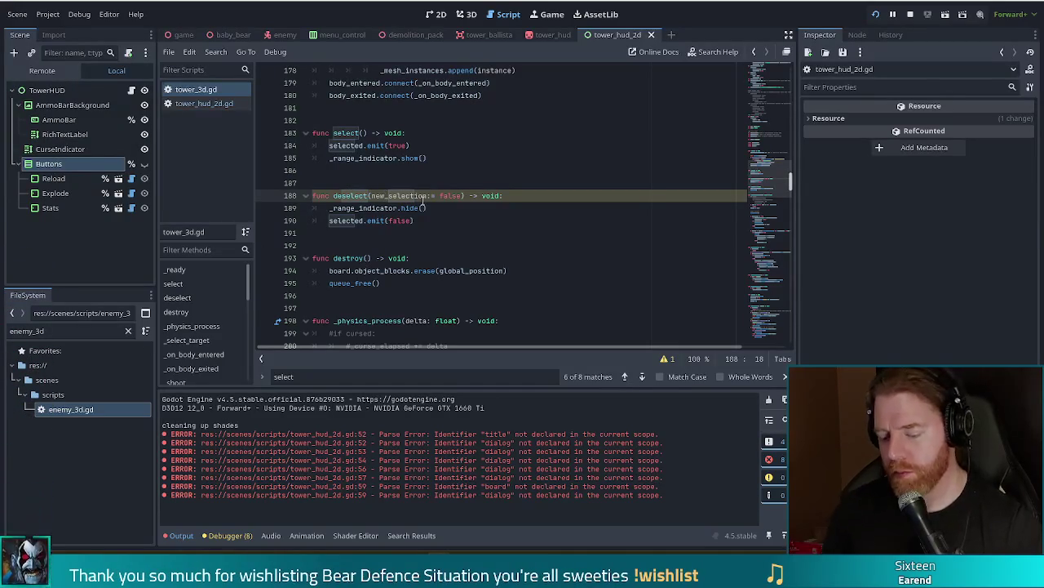
Search for 'desel' and carry the search into Find in Files across the project
key("ctrl+f")
type("desel")
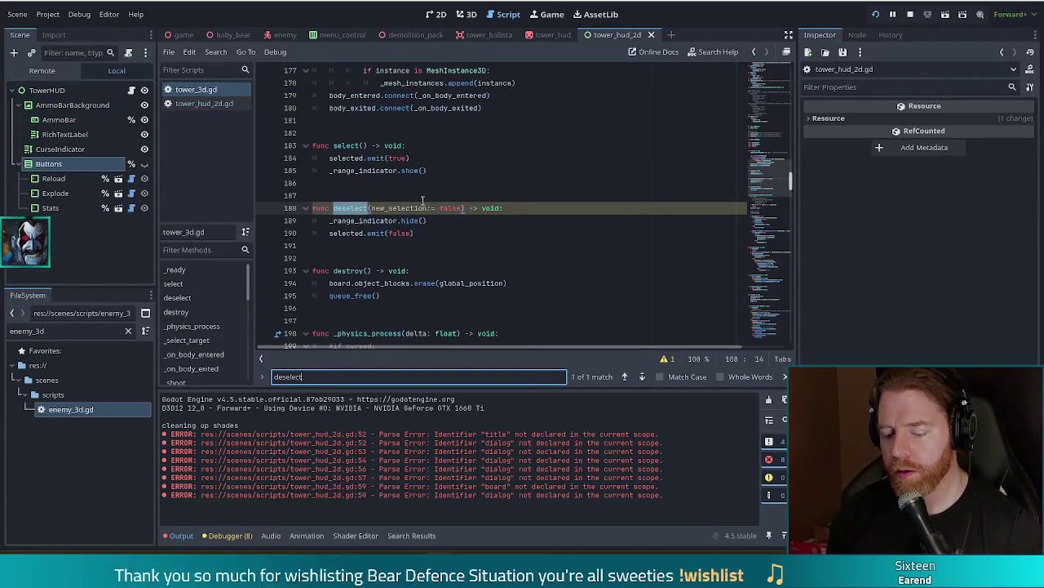
key("ctrl+shift+f")
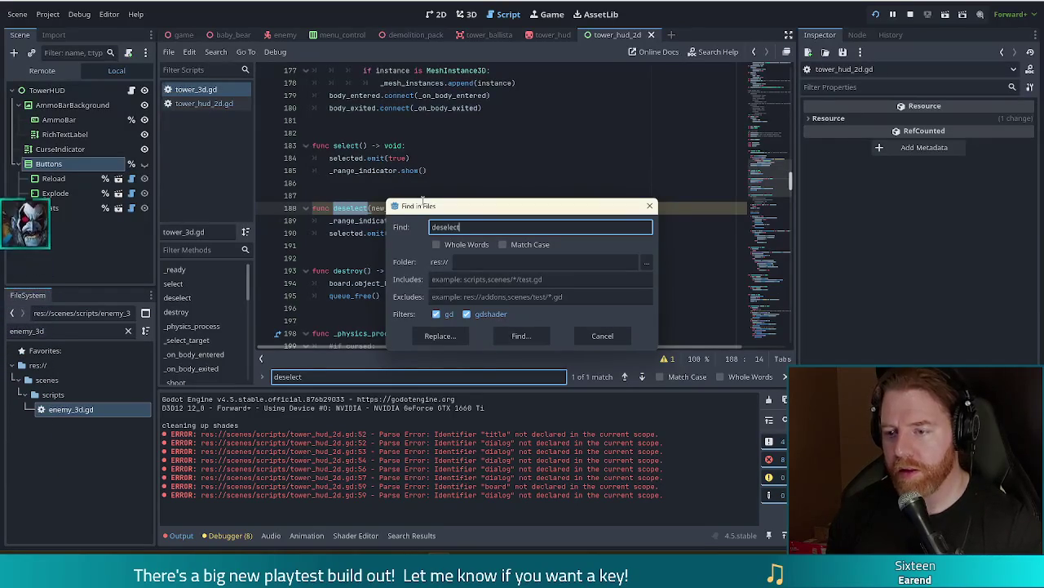
Search all files for 'deselect(true' and open the single match at board.gd line 147
type("true")
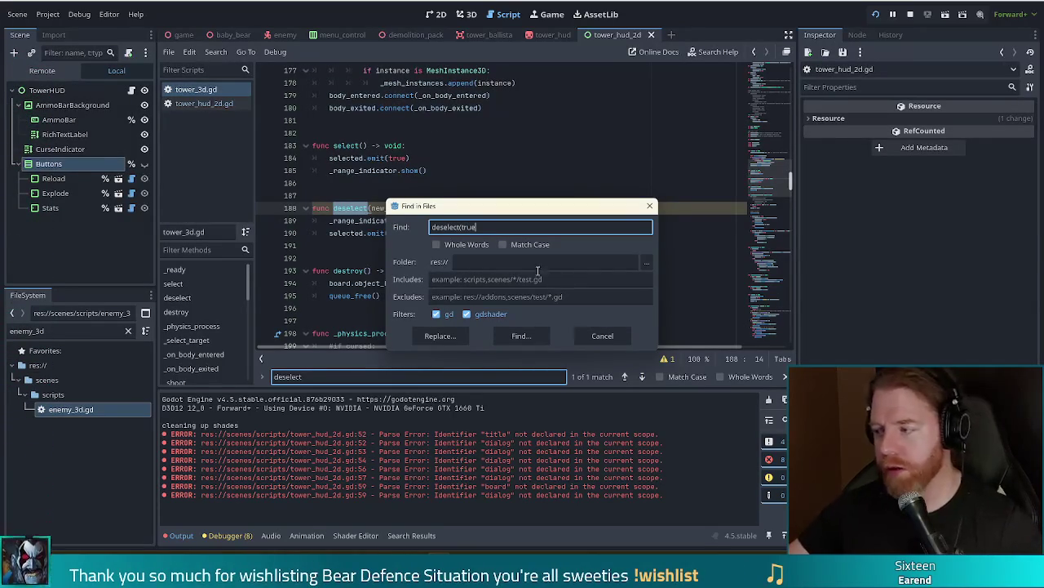
left_click(525, 339)
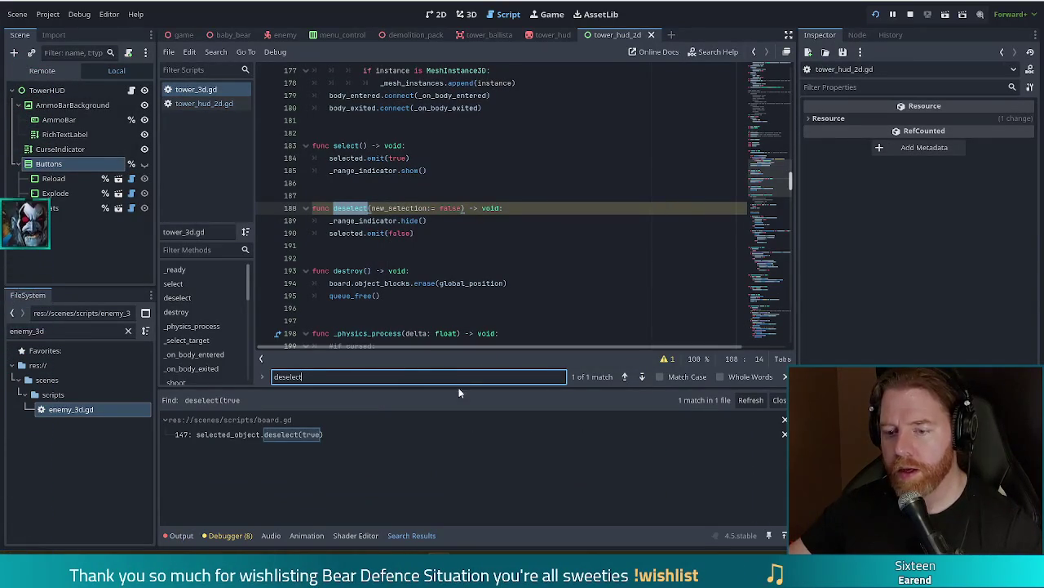
left_click(307, 434)
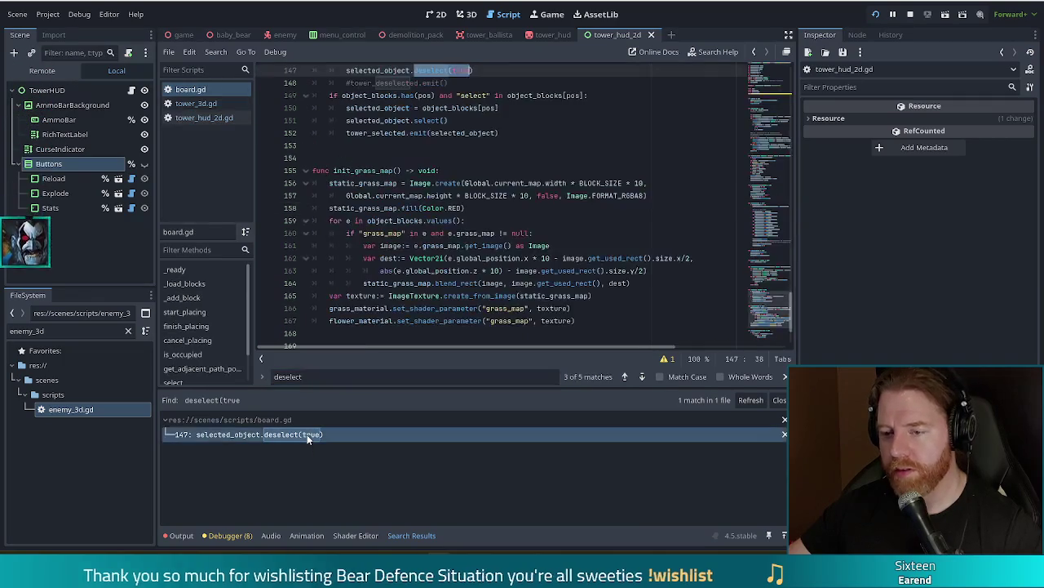
scroll(450, 270, "up", 4)
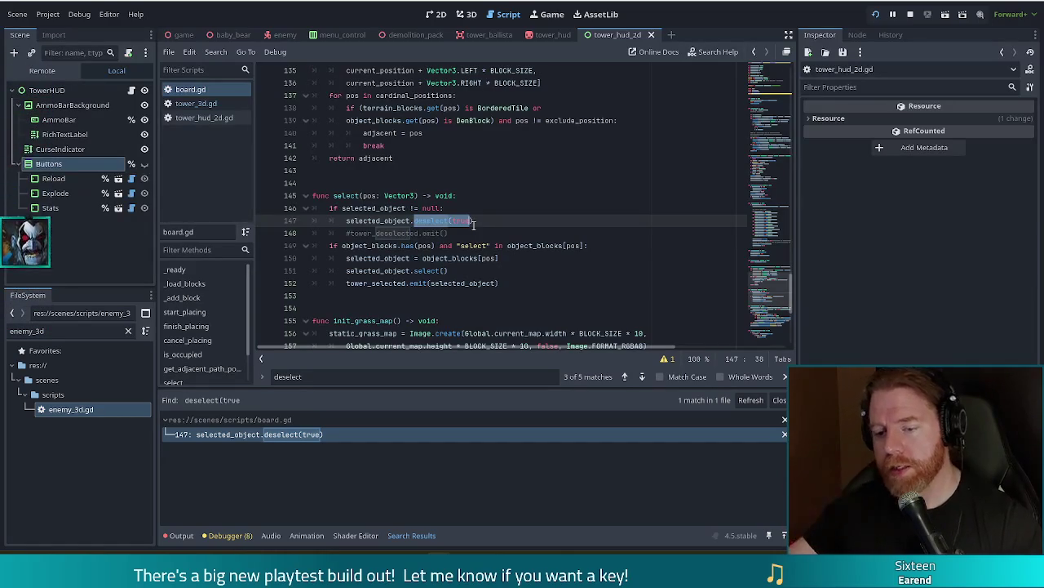
left_click(470, 260)
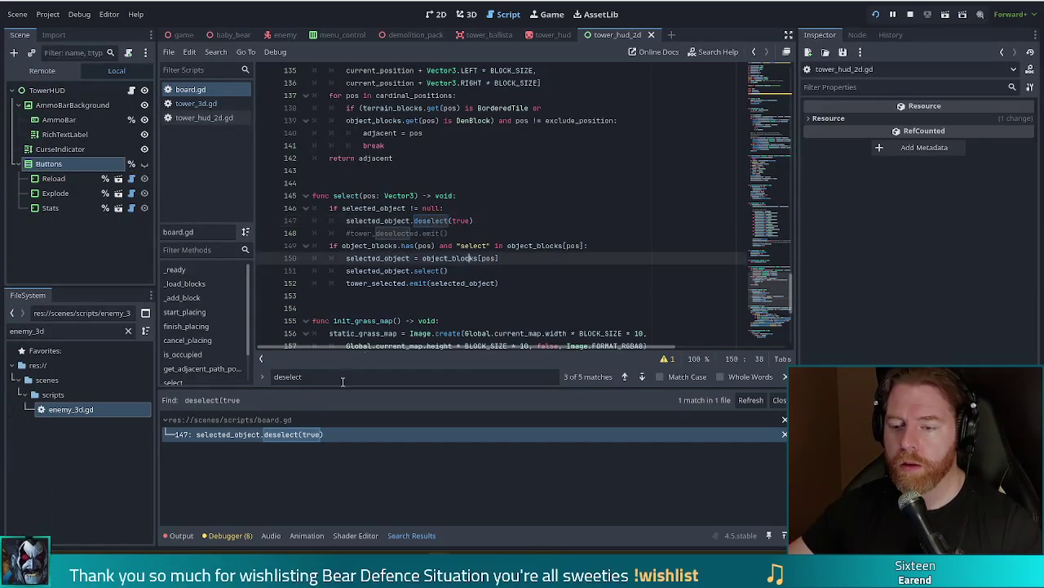
Search board.gd for 'deselect(' to review its three calls, then switch to the running game
key("ctrl+f")
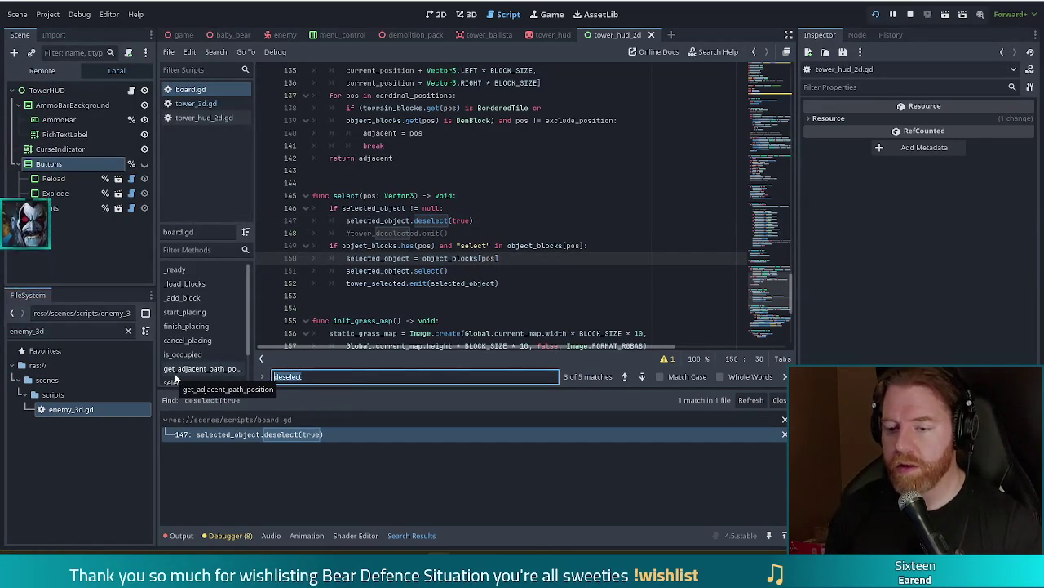
type("deselec")
key("BackSpace")
key("BackSpace")
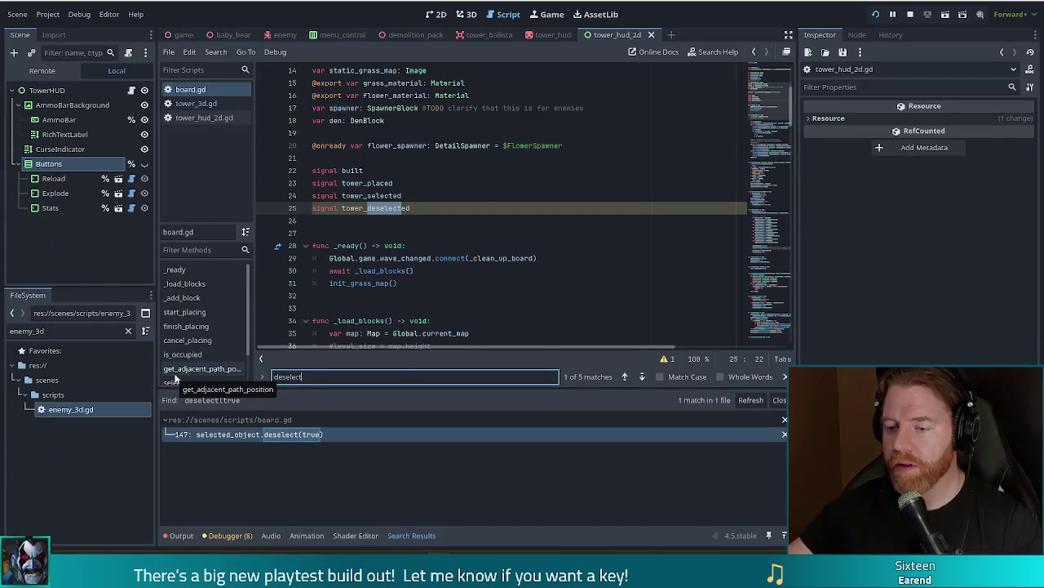
type("(")
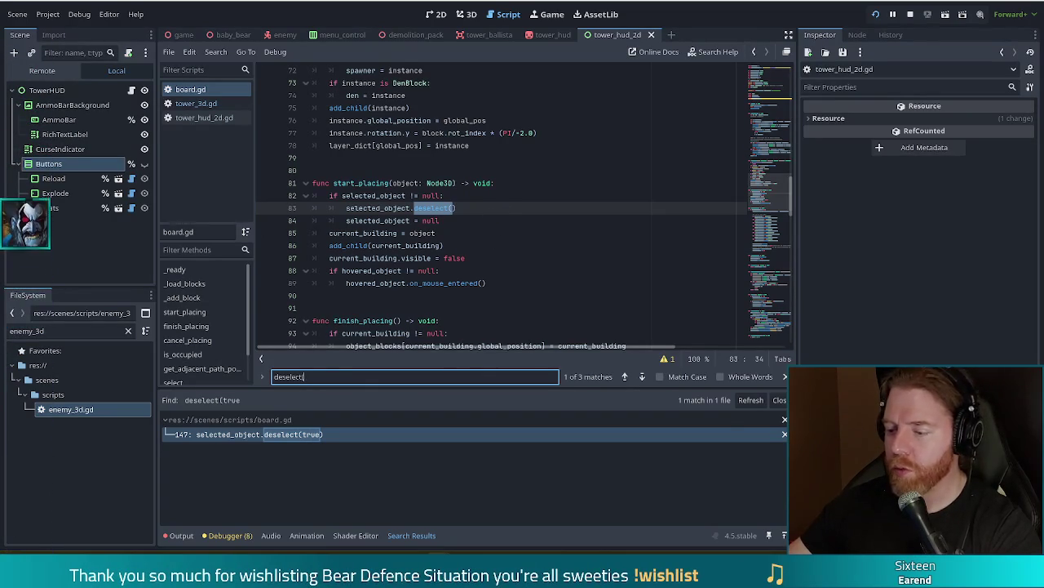
key("alt+Tab")
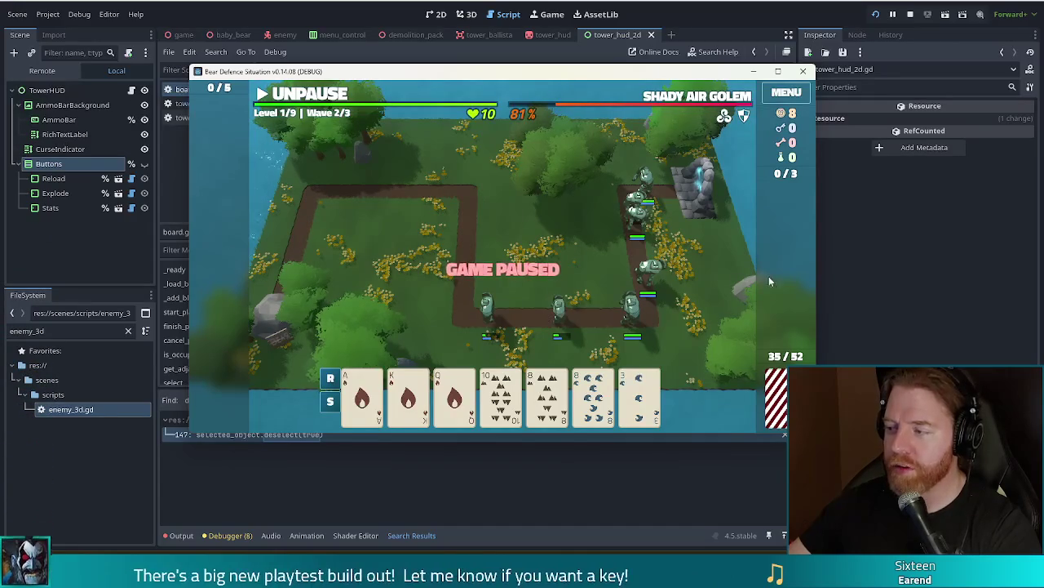
Play the 8 of Water card as a ballista beside the path centre and unpause the game
left_click(639, 396)
left_click(642, 391)
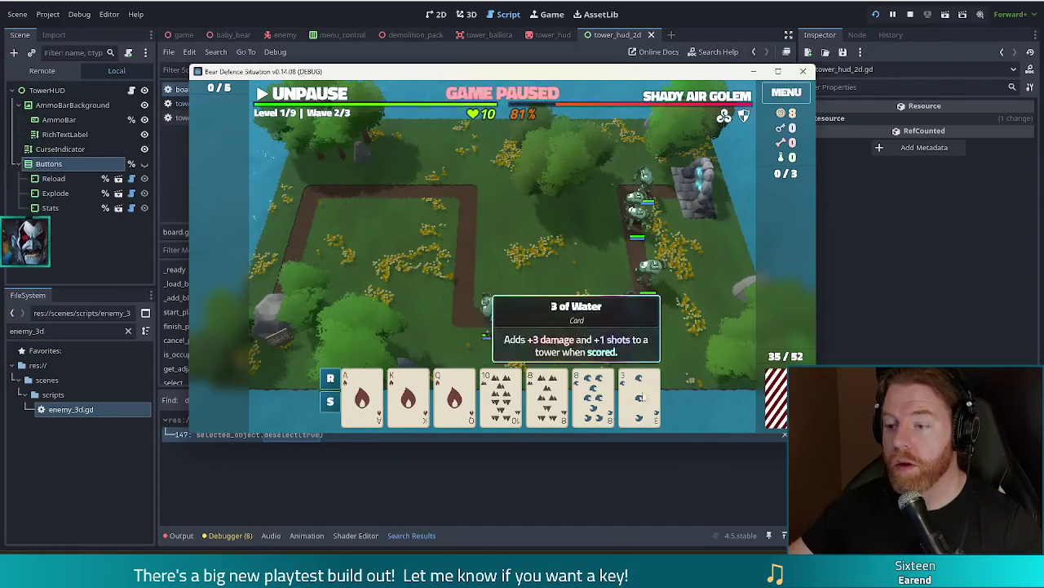
left_click(594, 396)
left_click(471, 334)
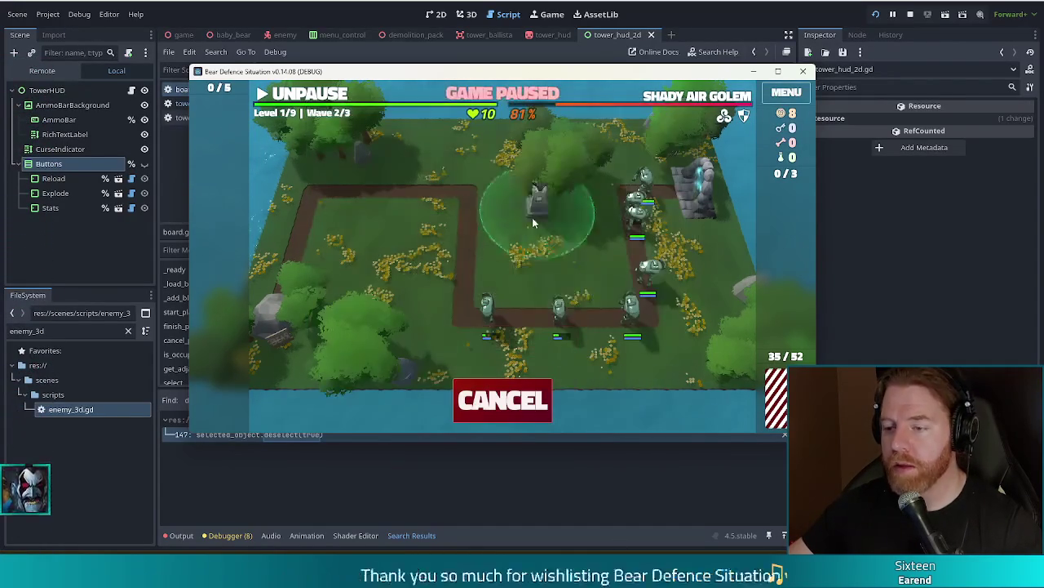
left_click(595, 275)
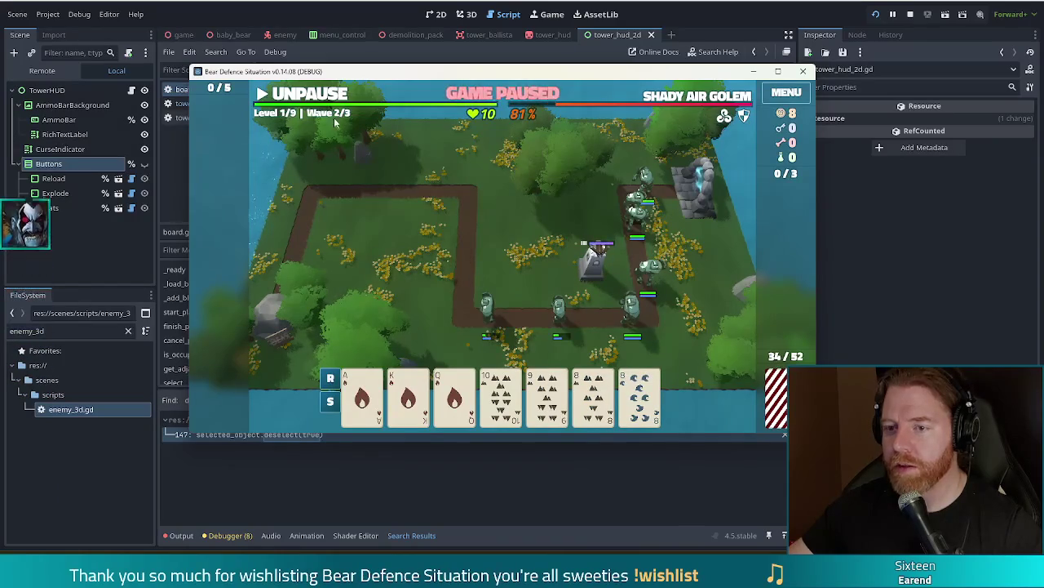
key("space")
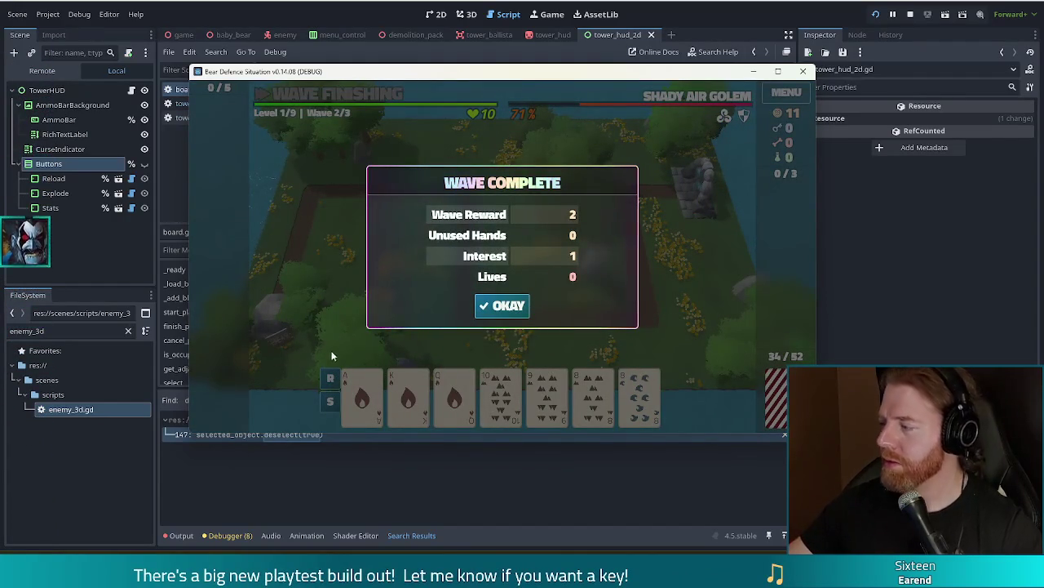
Dismiss Wave Complete, show the first tower's HUD buttons, and place a second ballista tower upper-left
left_click(514, 308)
left_click(600, 281)
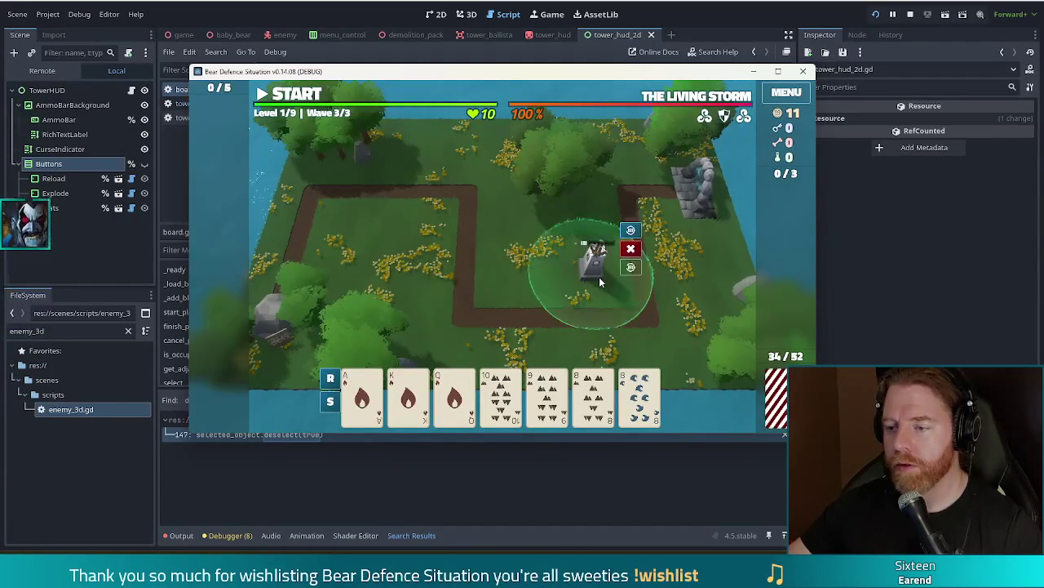
left_click(331, 401)
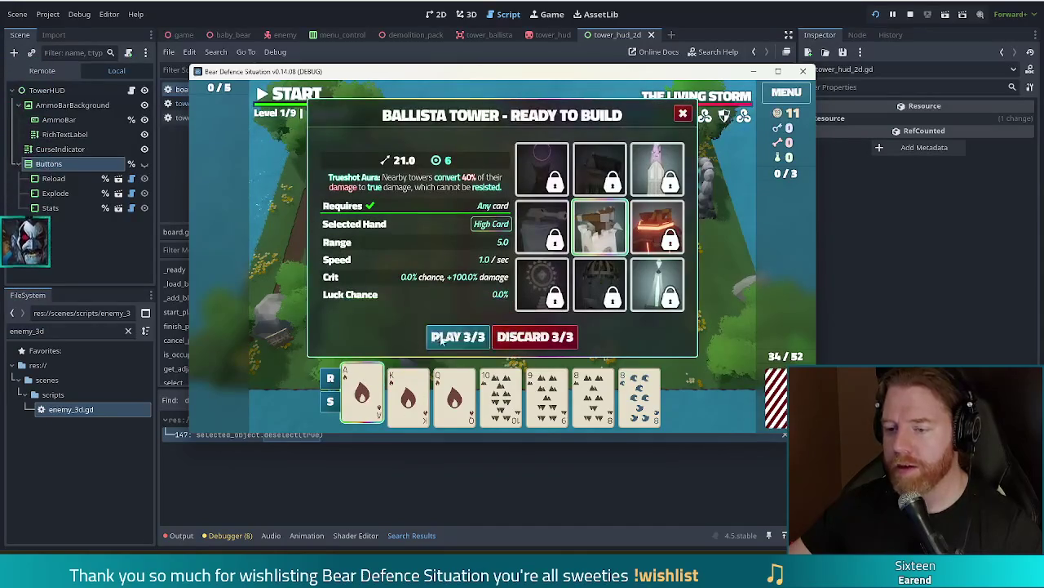
left_click(457, 334)
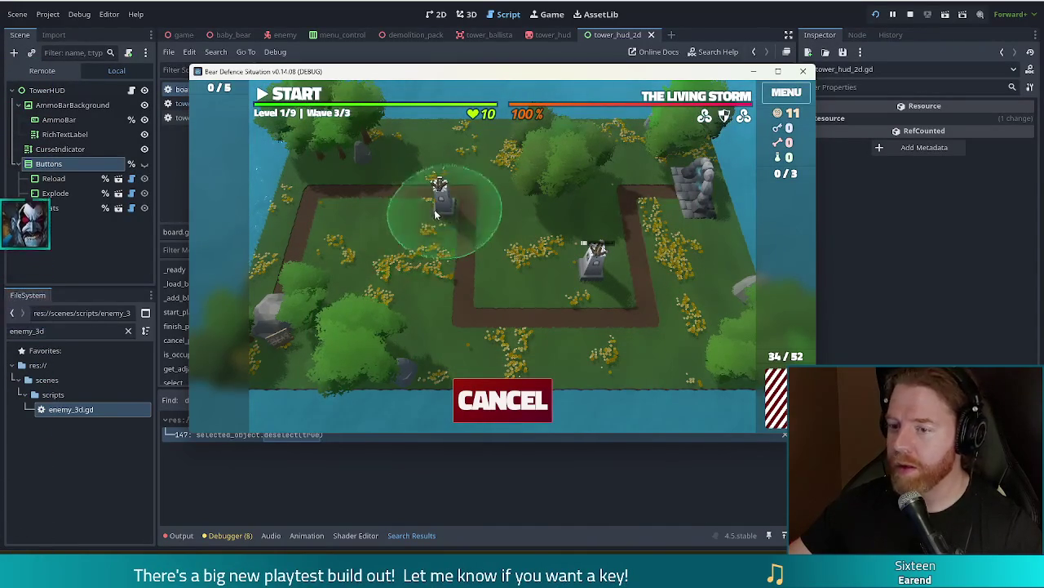
left_click(414, 217)
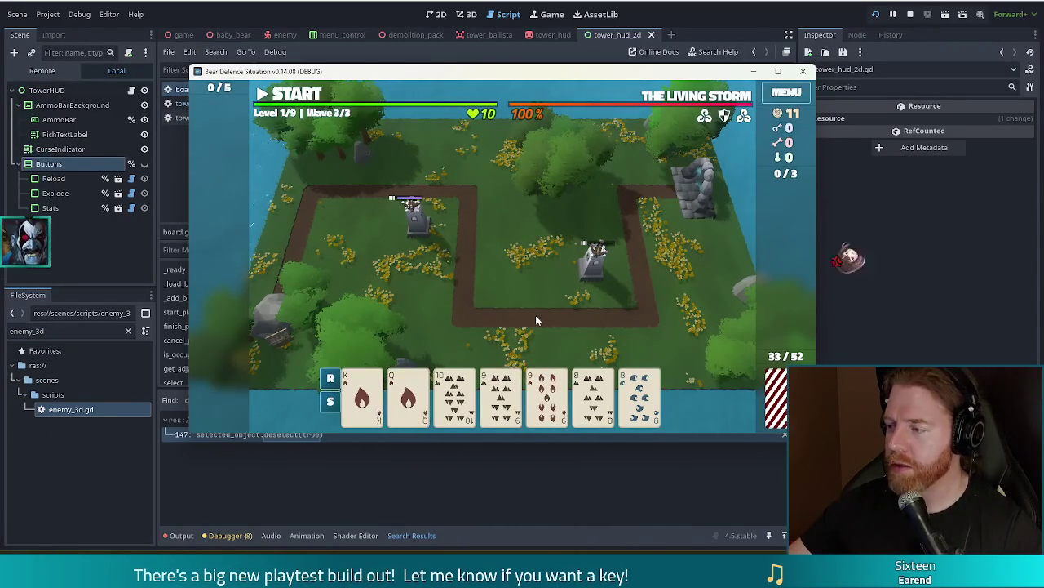
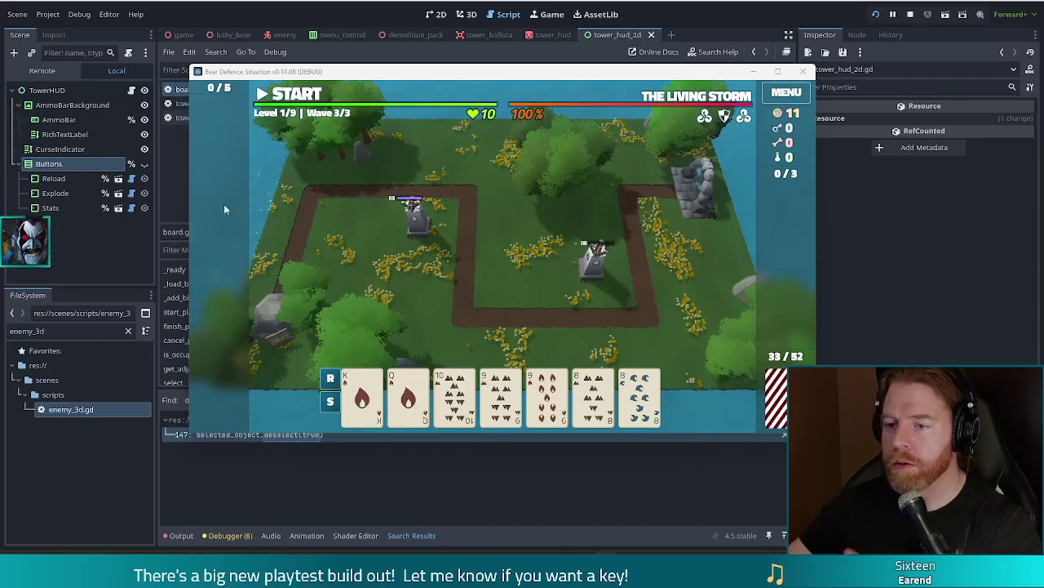
Bring the script editor forward and show the top of tower_3d.gd
left_click(294, 7)
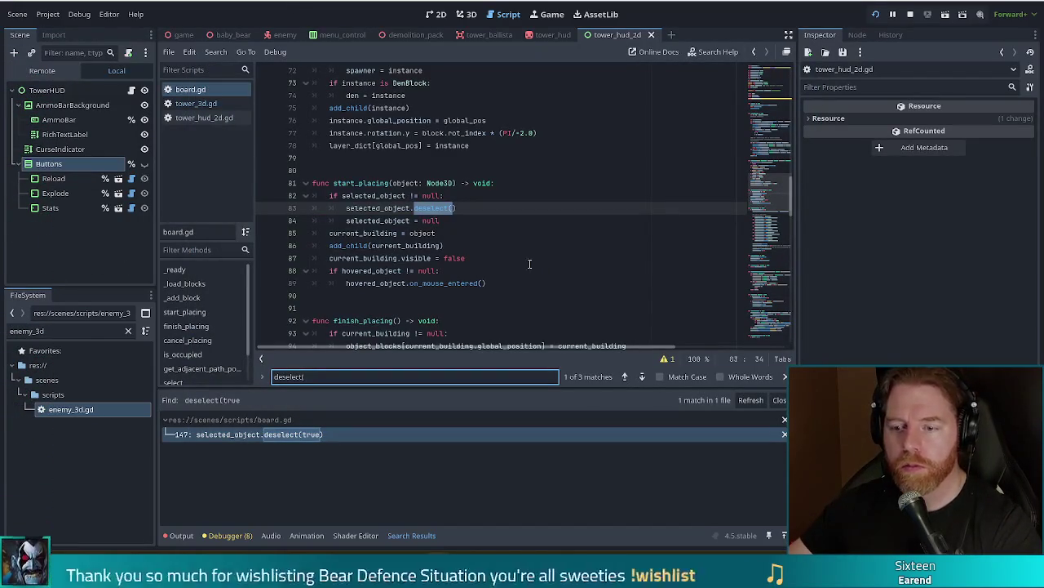
left_click(198, 117)
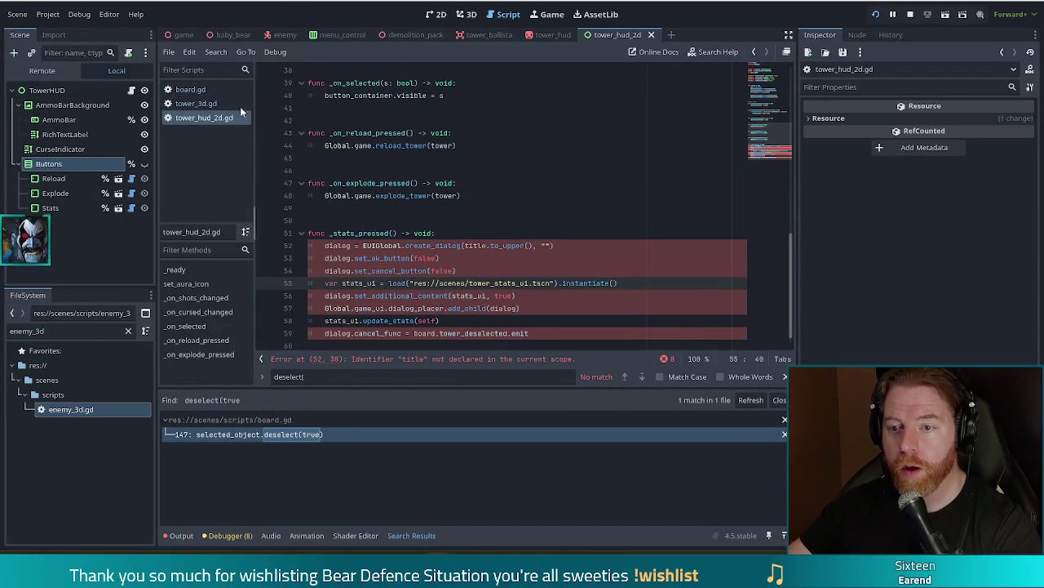
left_click(194, 103)
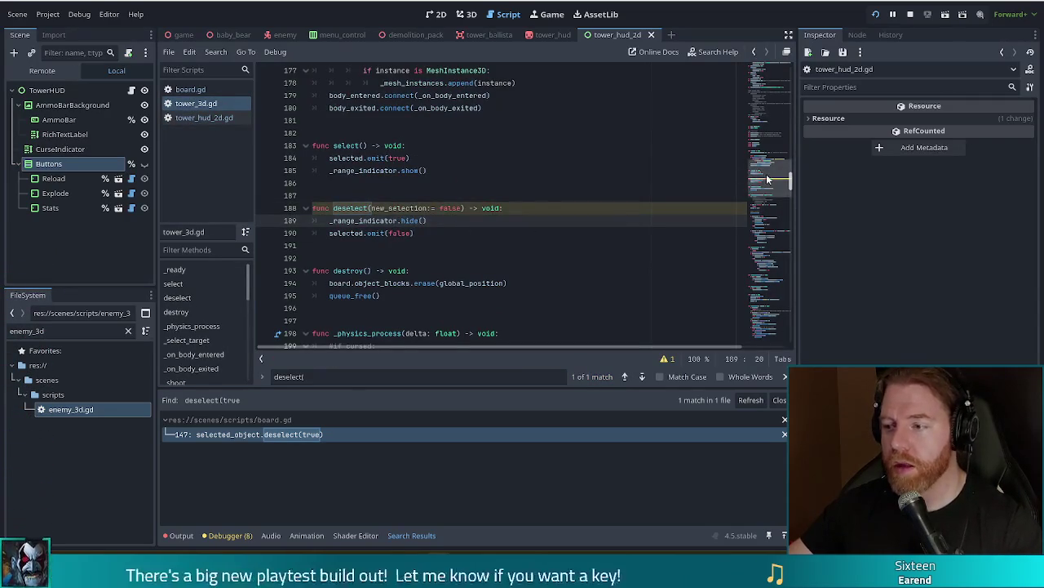
left_click(774, 72)
left_click(433, 164)
scroll(493, 163, "down", 9)
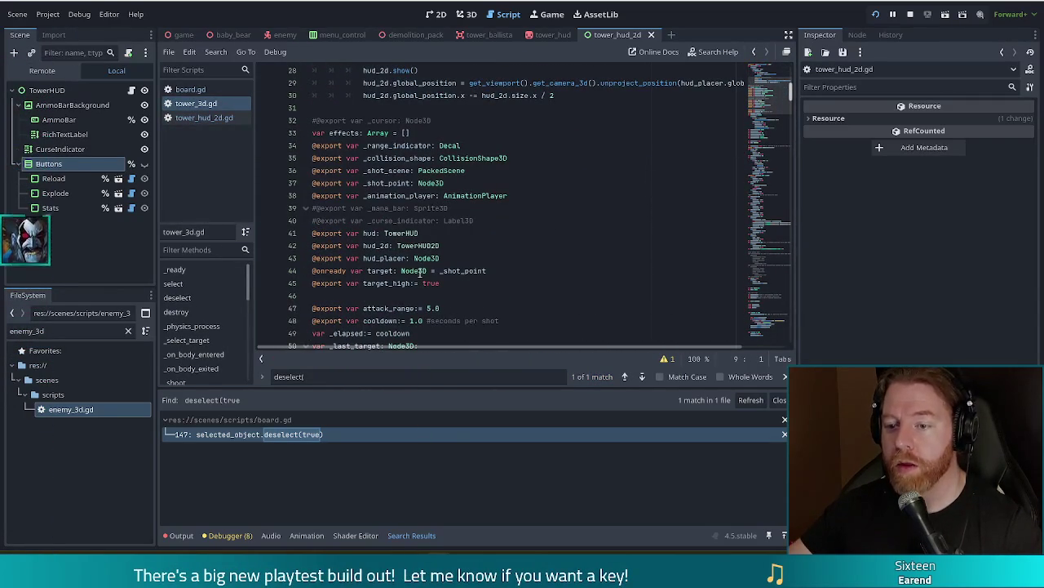
scroll(443, 258, "down", 4)
Find and delete 'var dialog: EUIDialog' in tower_3d.gd, save, then switch to tower_hud_2d.gd
left_click(448, 144)
key("ctrl+f")
type("dialog")
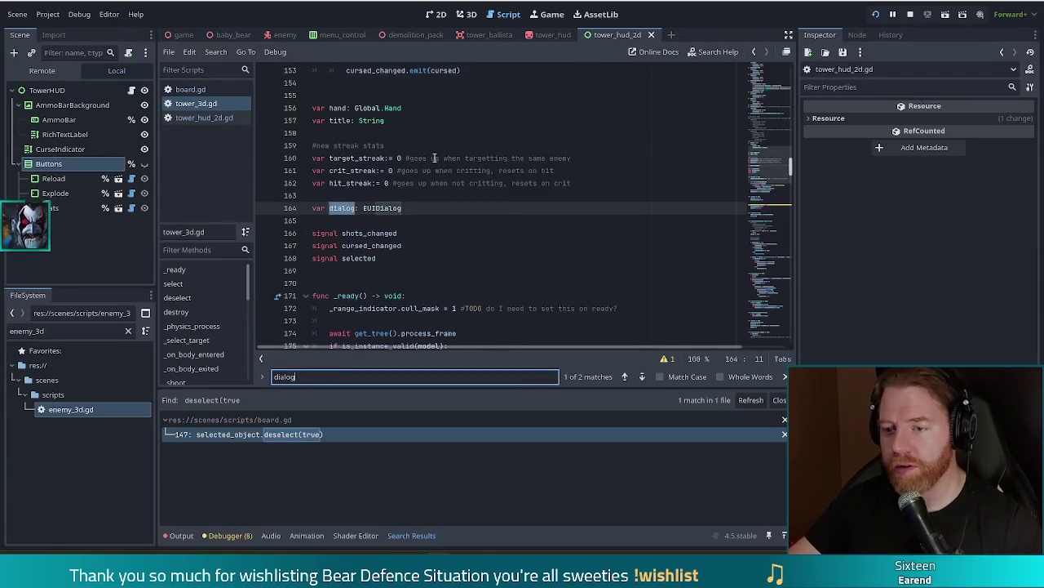
left_click_drag(424, 211, 585, 187)
key("ctrl+c")
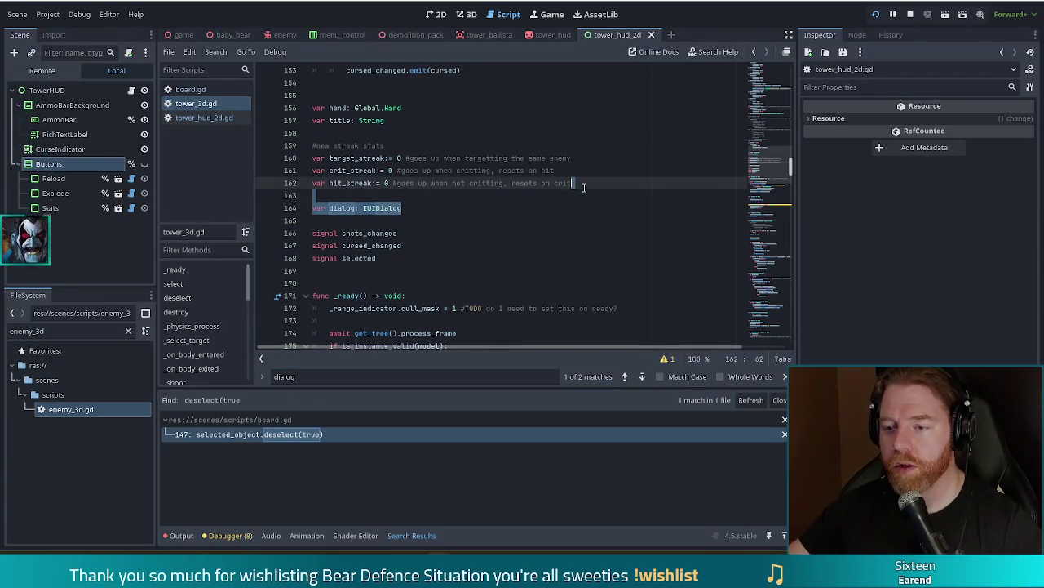
key("Delete")
key("ctrl+s")
left_click(214, 117)
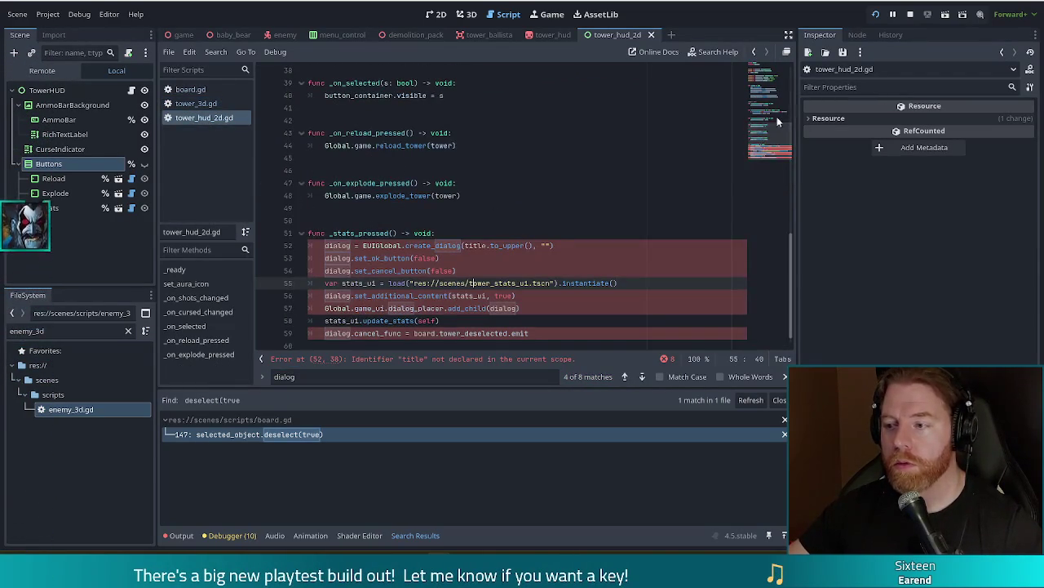
Paste 'var dialog: EUIDialog' below the button references in tower_hud_2d.gd and save
left_click_drag(781, 113, 770, 82)
left_click(513, 146)
key("Return")
key("Return")
key("ctrl+v")
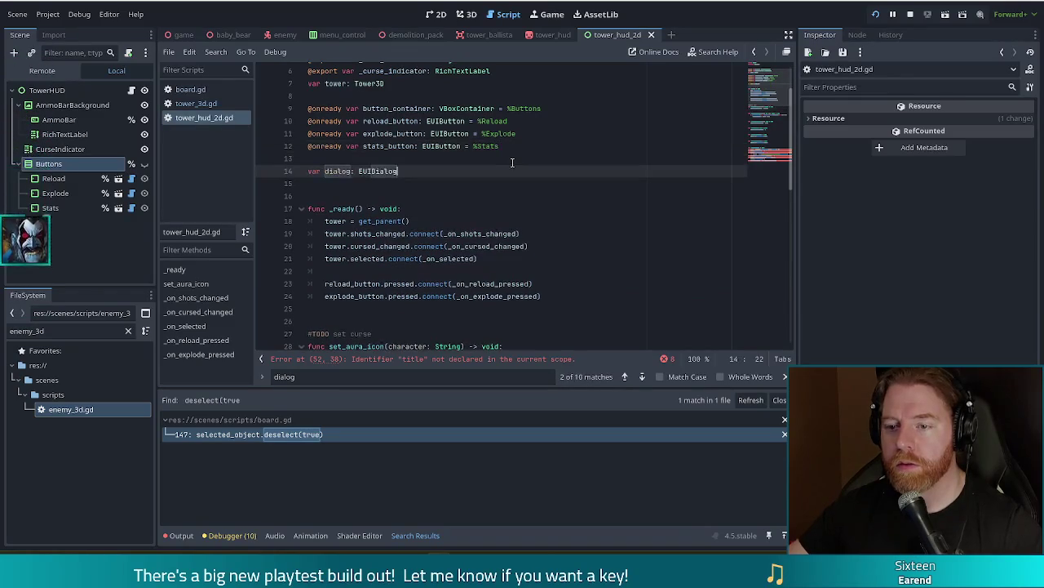
left_click(383, 160)
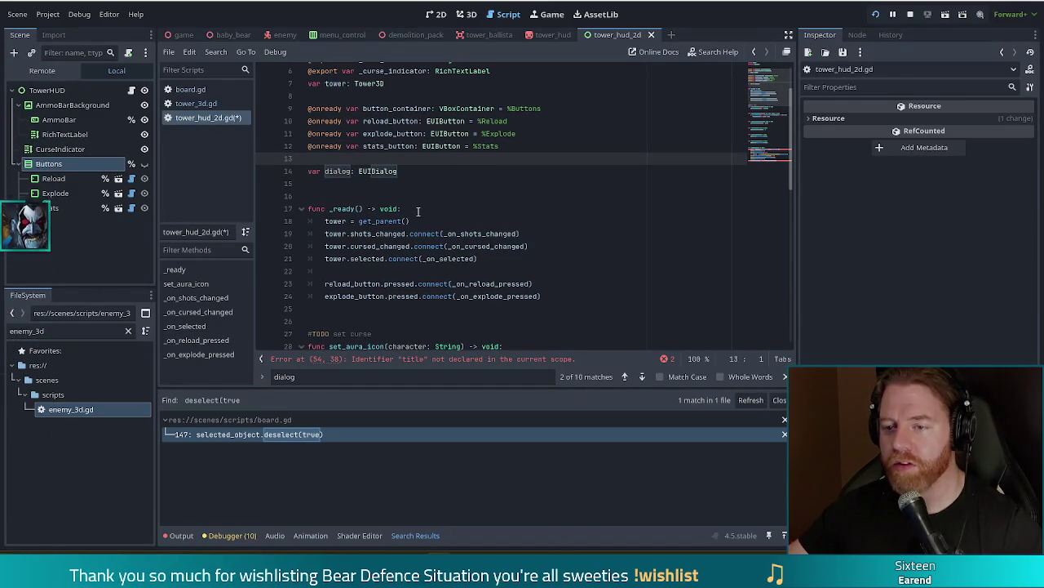
key("ctrl+s")
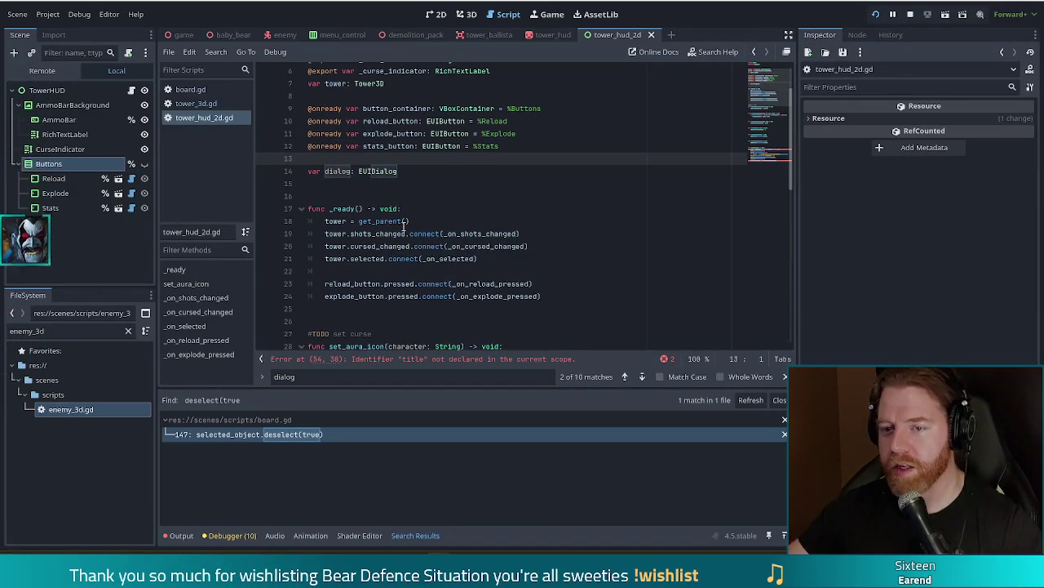
Change the stats dialog's title argument to tower.title
scroll(349, 253, "down", 10)
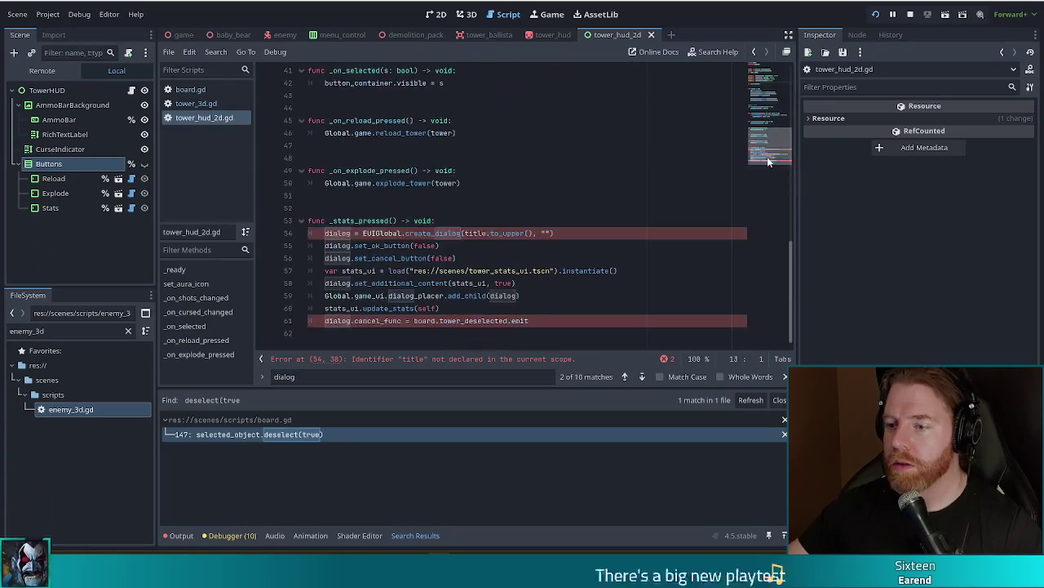
left_click(522, 233)
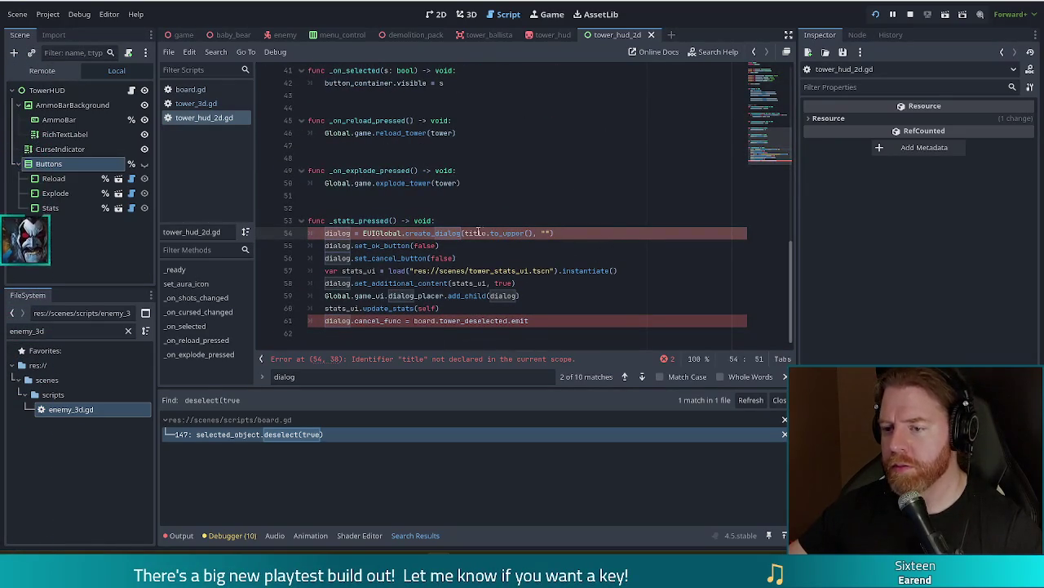
left_click(767, 77)
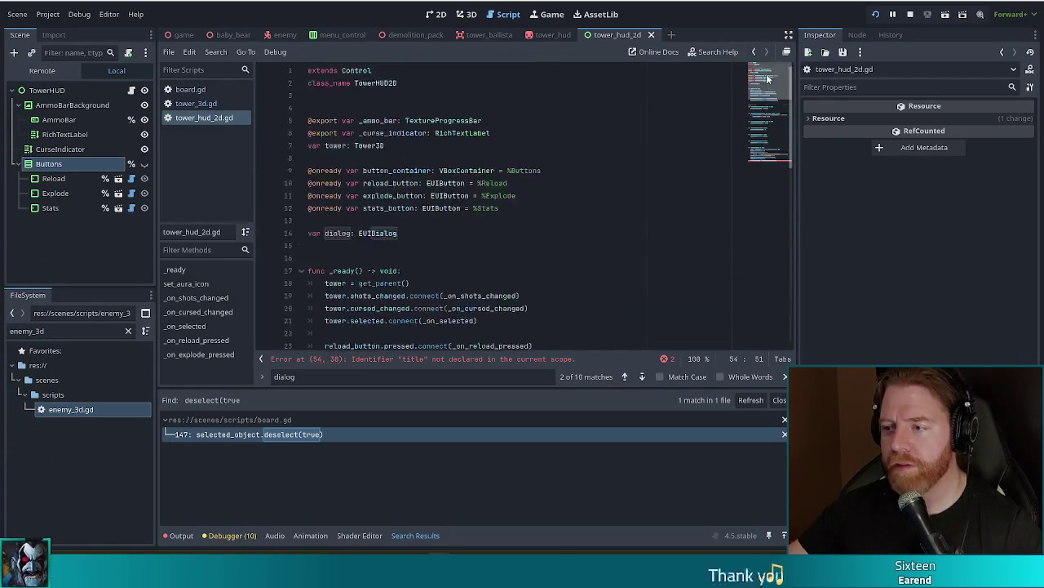
scroll(767, 78, "down", 15)
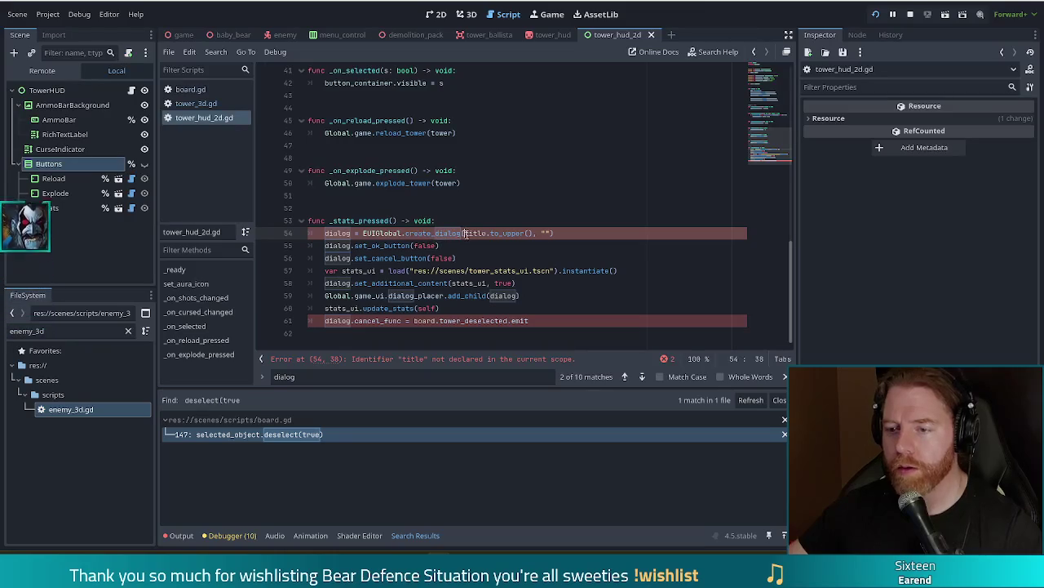
type("tower.")
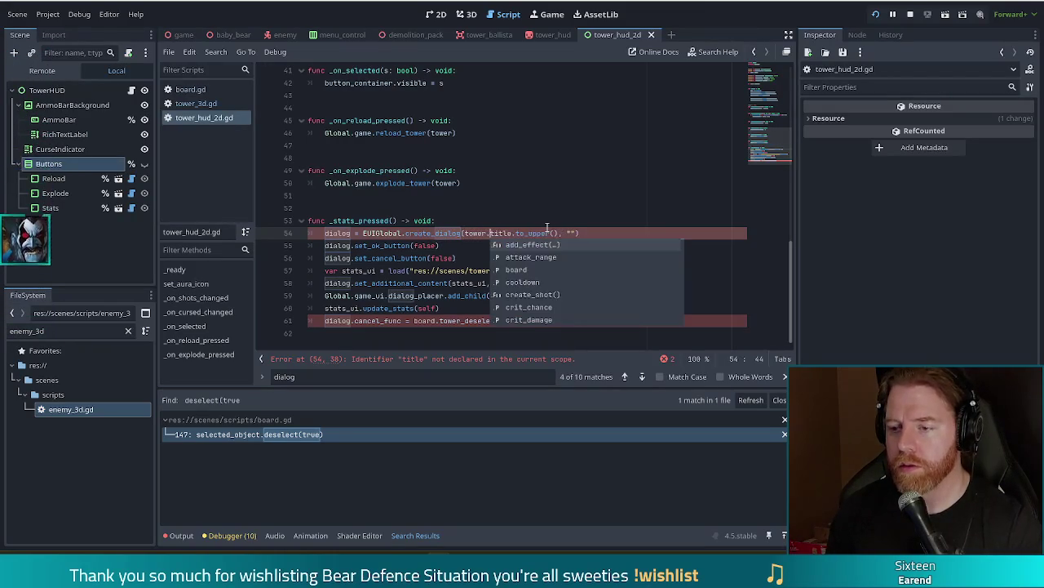
scroll(546, 227, "up", 1)
key("Escape")
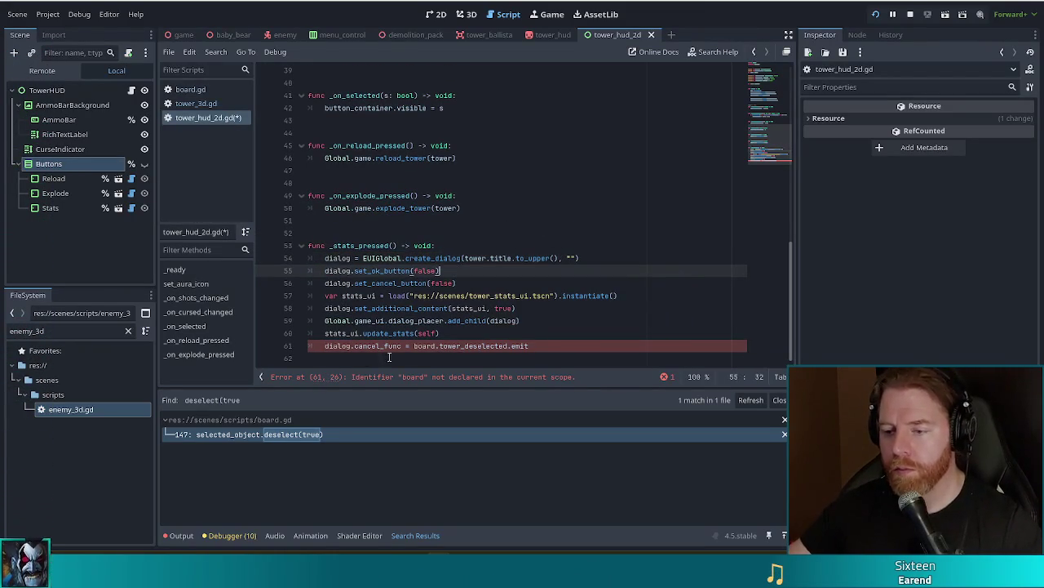
Delete the dialog.cancel_func line from _stats_pressed and save the script
left_click(414, 345)
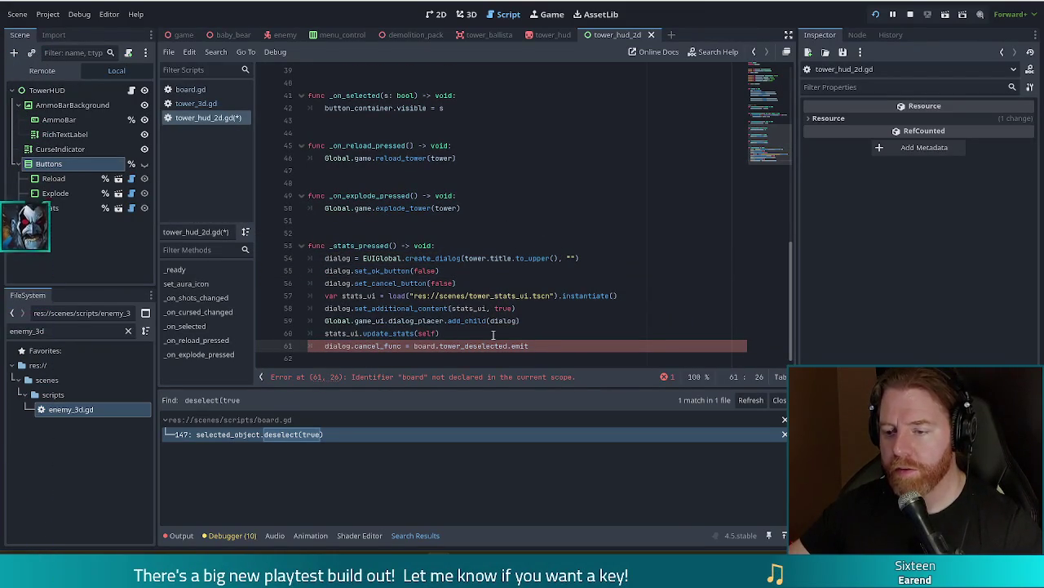
left_click_drag(547, 345, 540, 334)
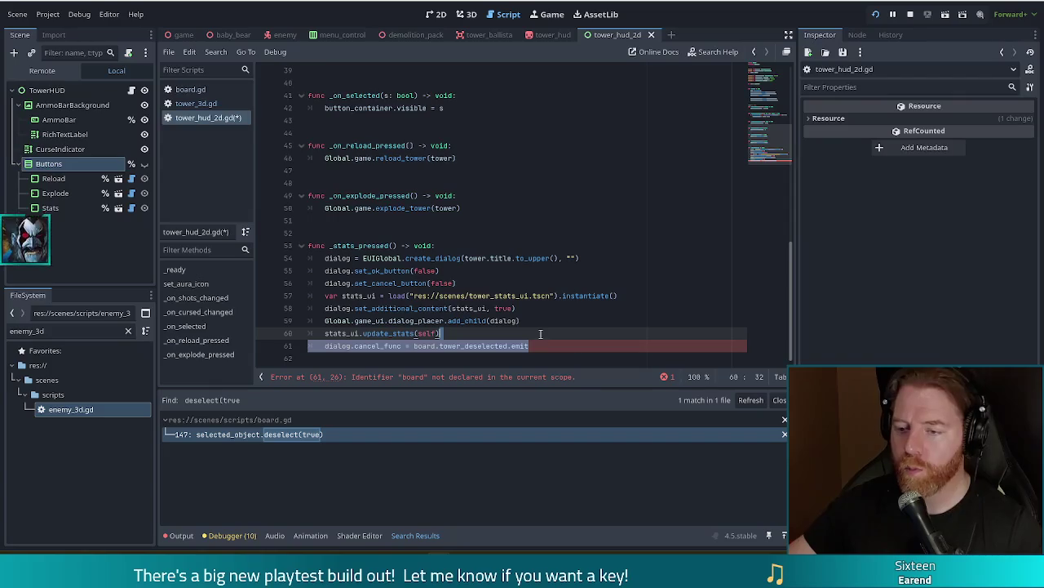
key("BackSpace")
key("ctrl+s")
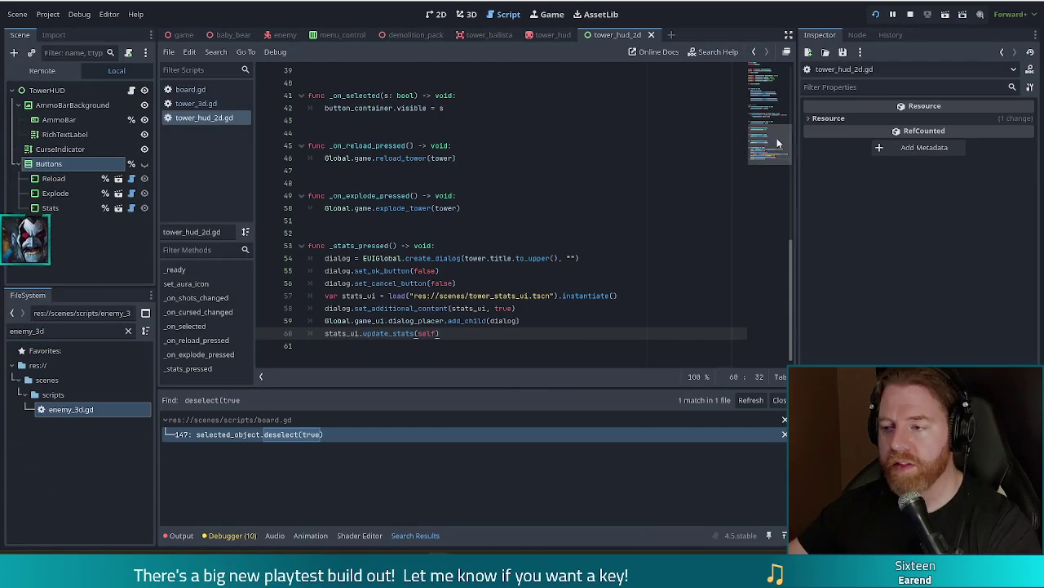
Add stats_button.pressed.connect(_on_stats_pressed) to _ready and save tower_hud_2d.gd
scroll(506, 285, "up", 10)
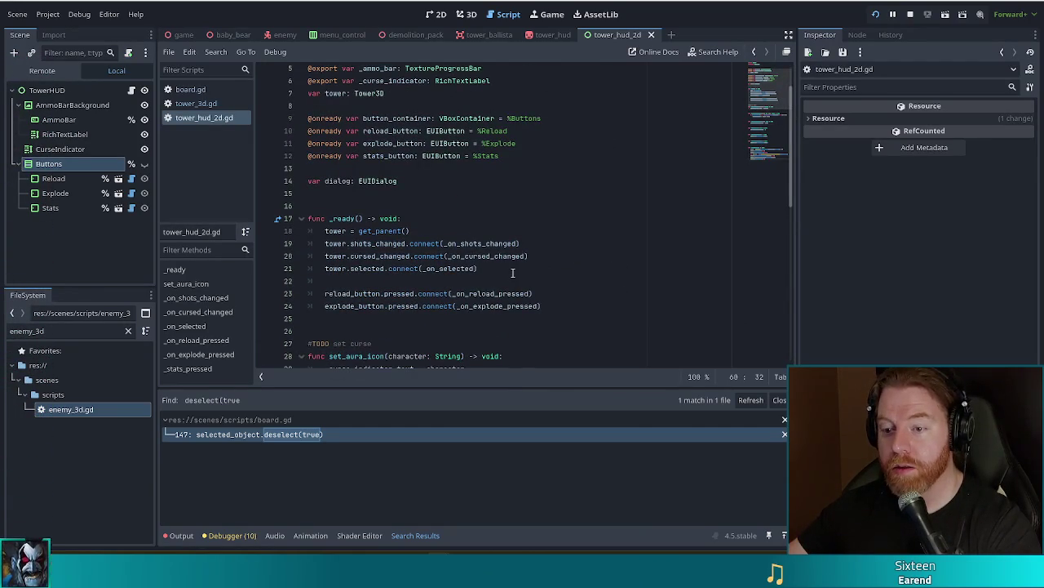
left_click(557, 301)
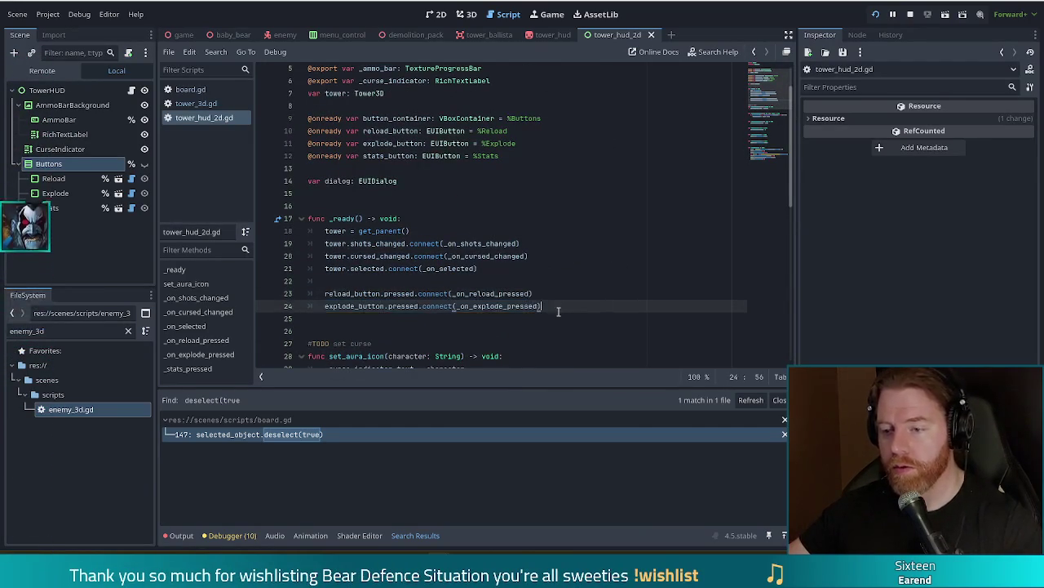
key("Return")
type("stats")
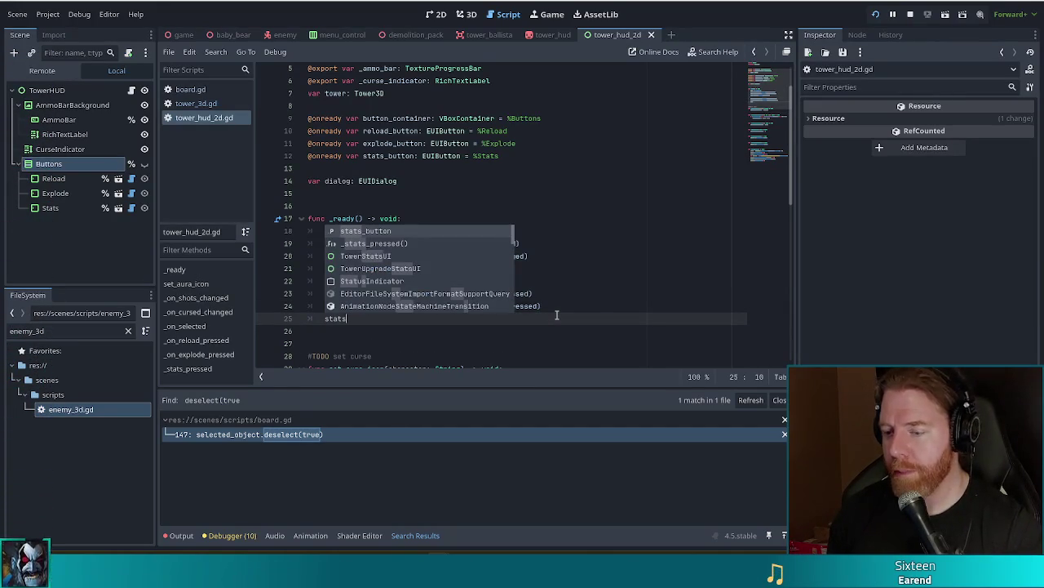
key("Return")
type(".p")
key("Return")
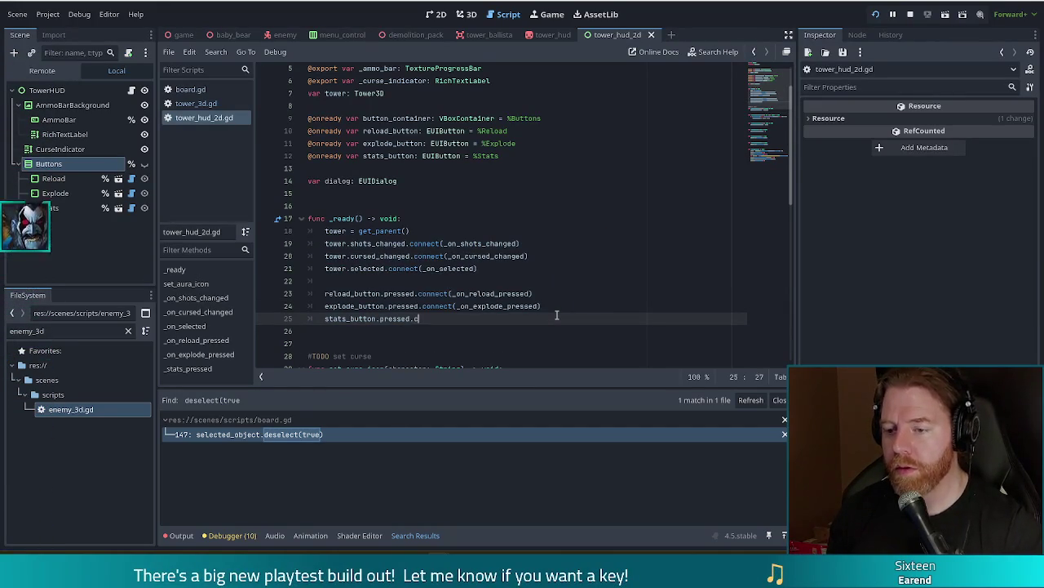
key("Return")
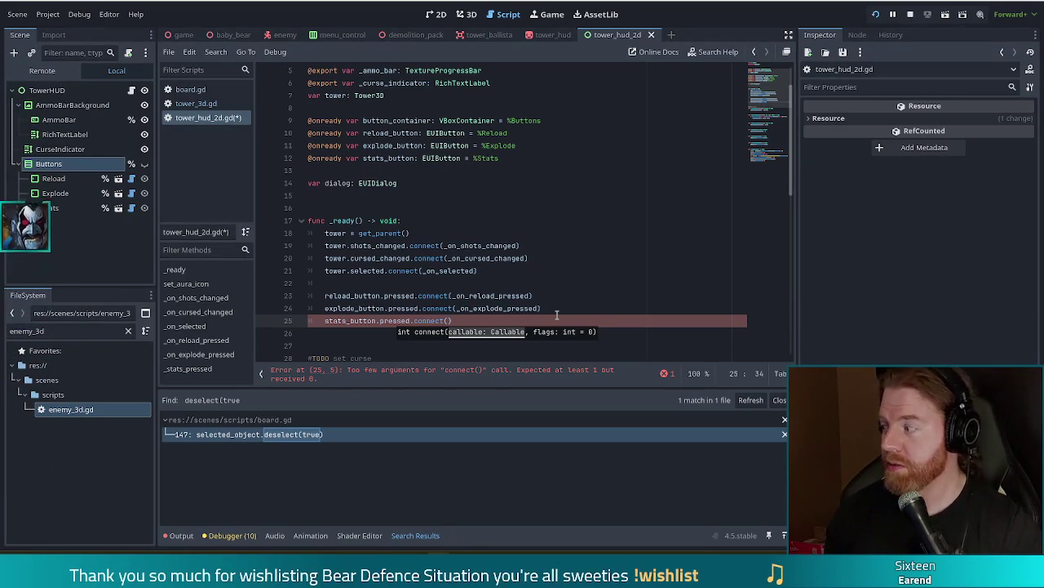
type("_on_stats")
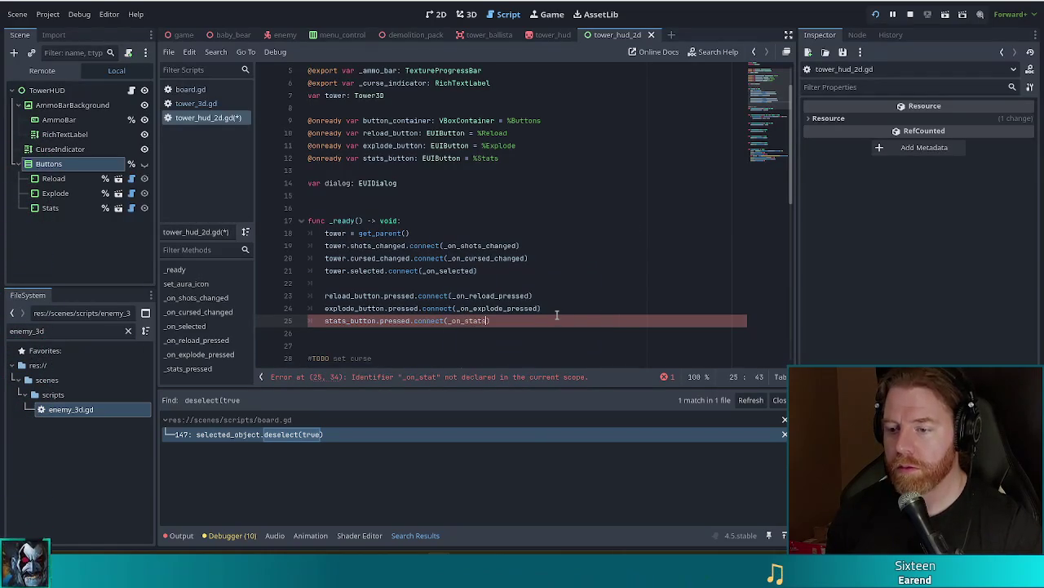
type("_pressed")
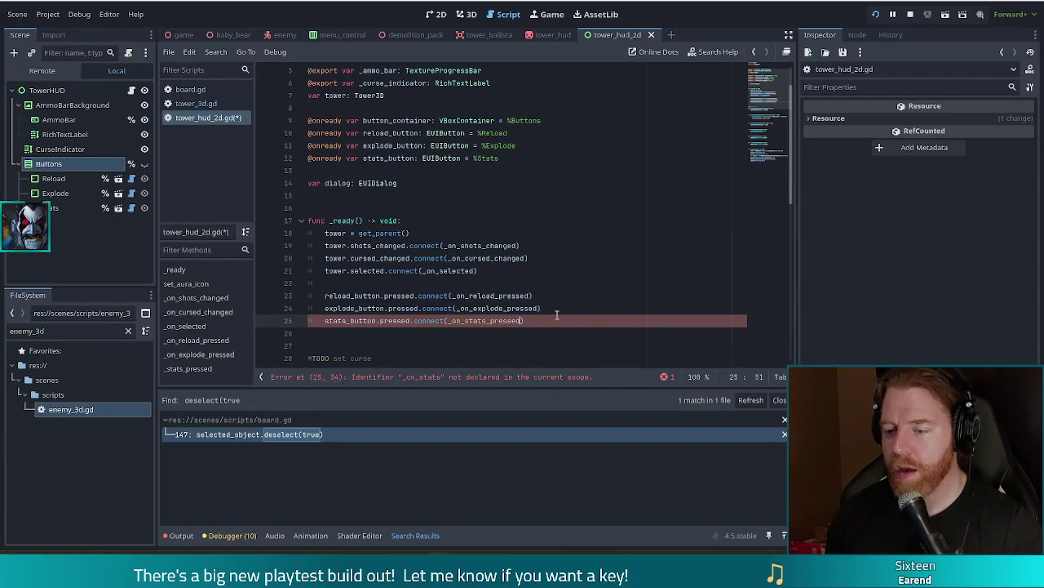
key("ctrl+s")
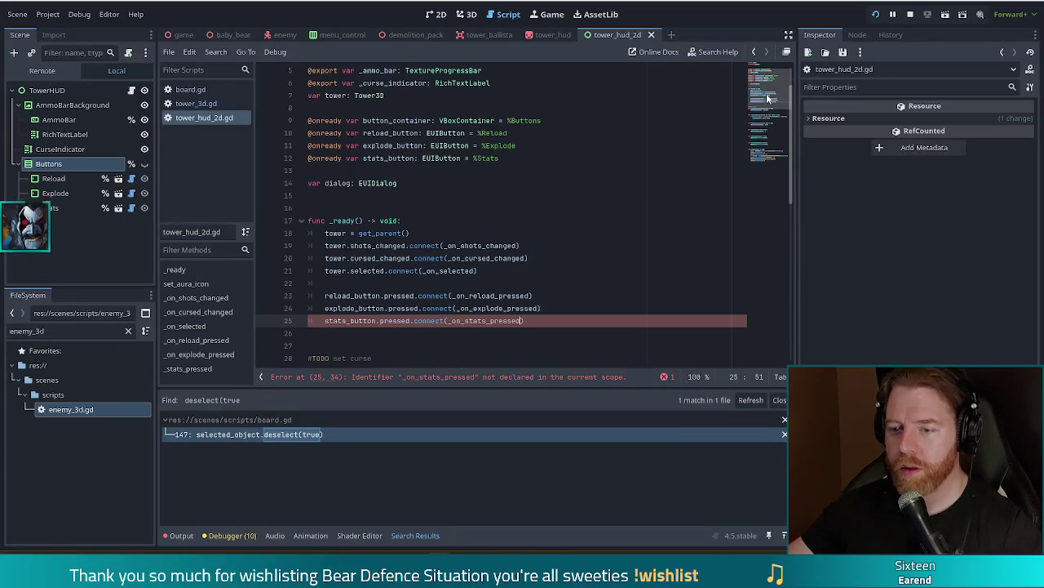
scroll(768, 99, "down", 1)
left_click_drag(767, 99, 770, 172)
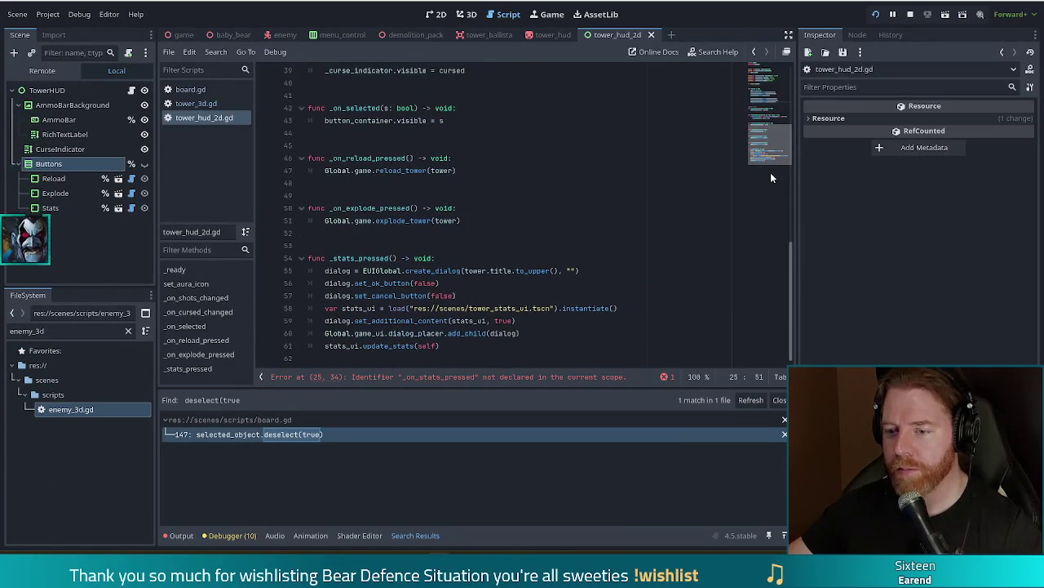
Rename _stats_pressed to _on_stats_pressed and save the script
left_click(331, 258)
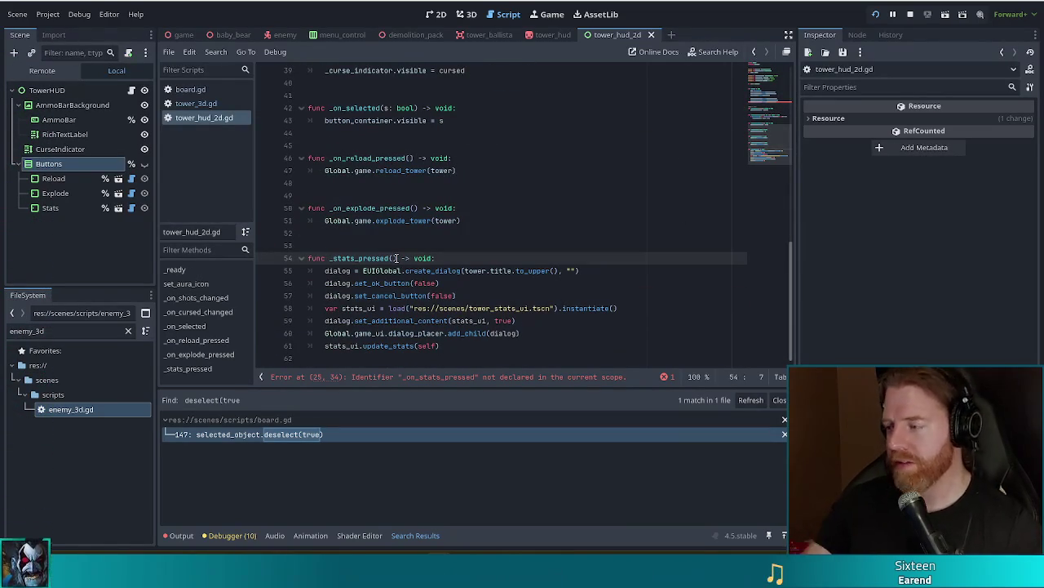
type("on_")
key("ctrl+s")
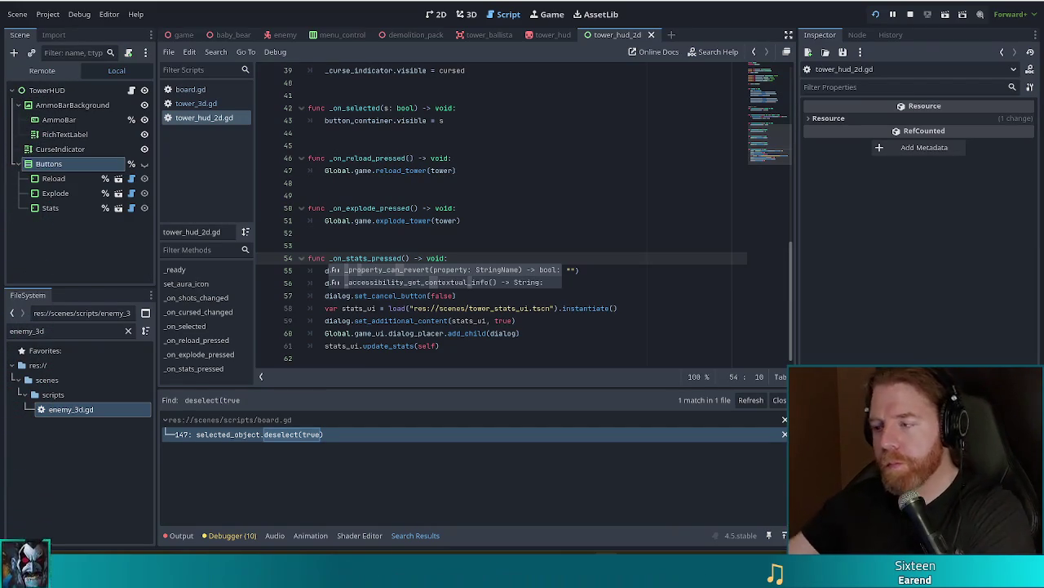
Review the end of the stats handler and run the project
left_click(579, 307)
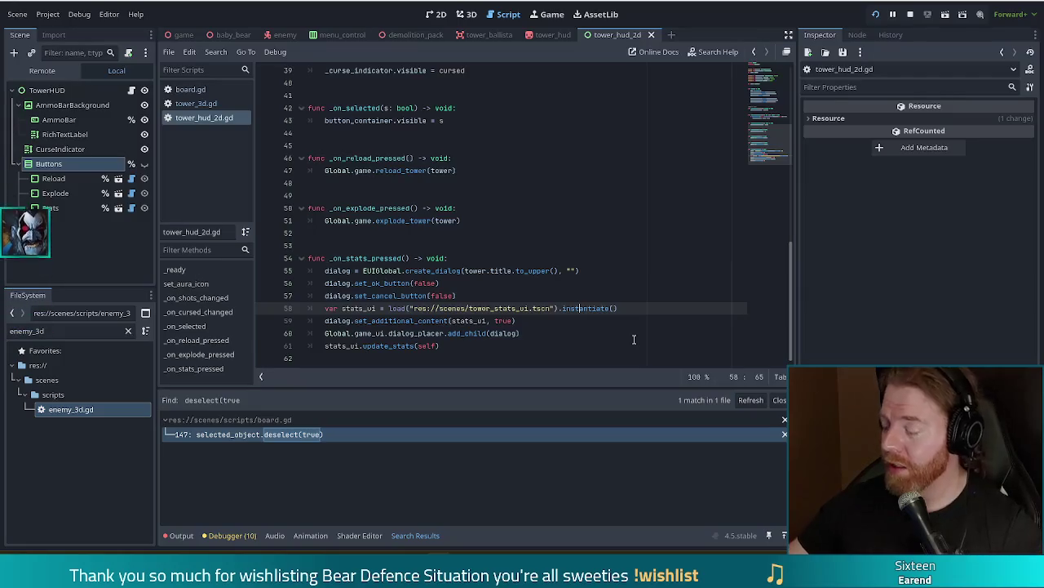
left_click(463, 343)
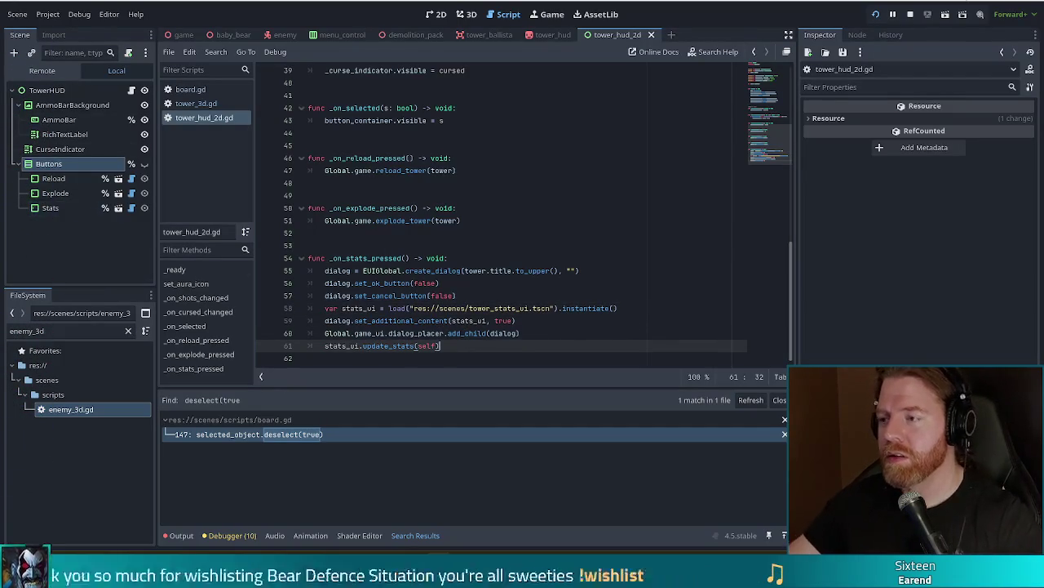
left_click(875, 14)
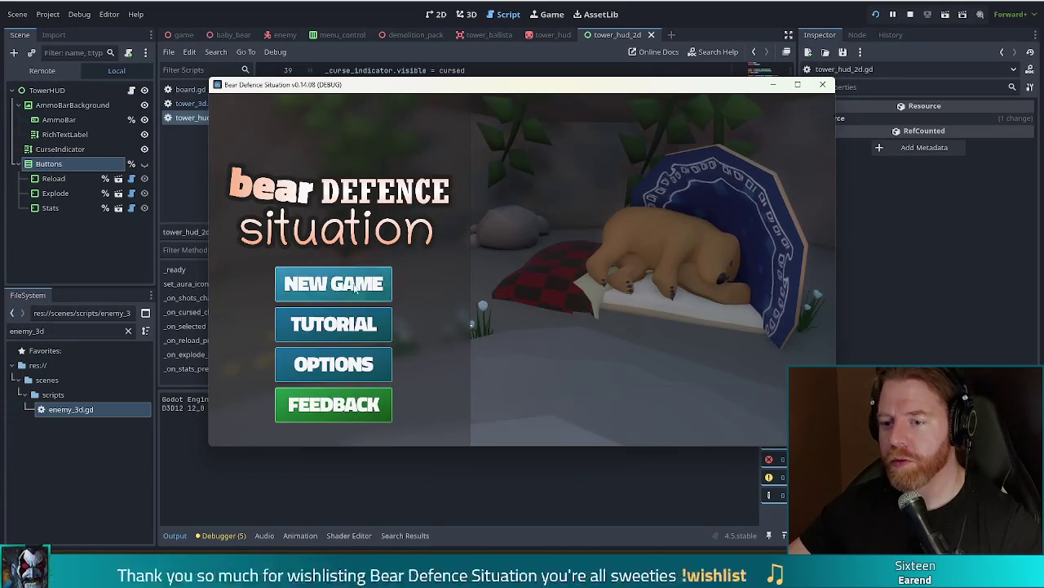
Start a new game, build a Ballista Tower from the hand, place it, and select it
left_click(356, 290)
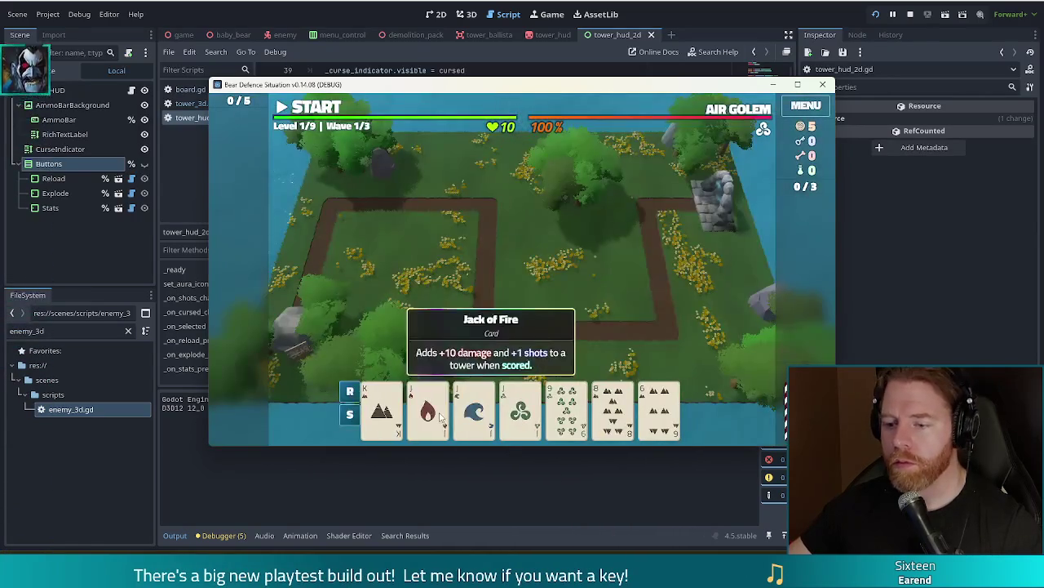
left_click(439, 416)
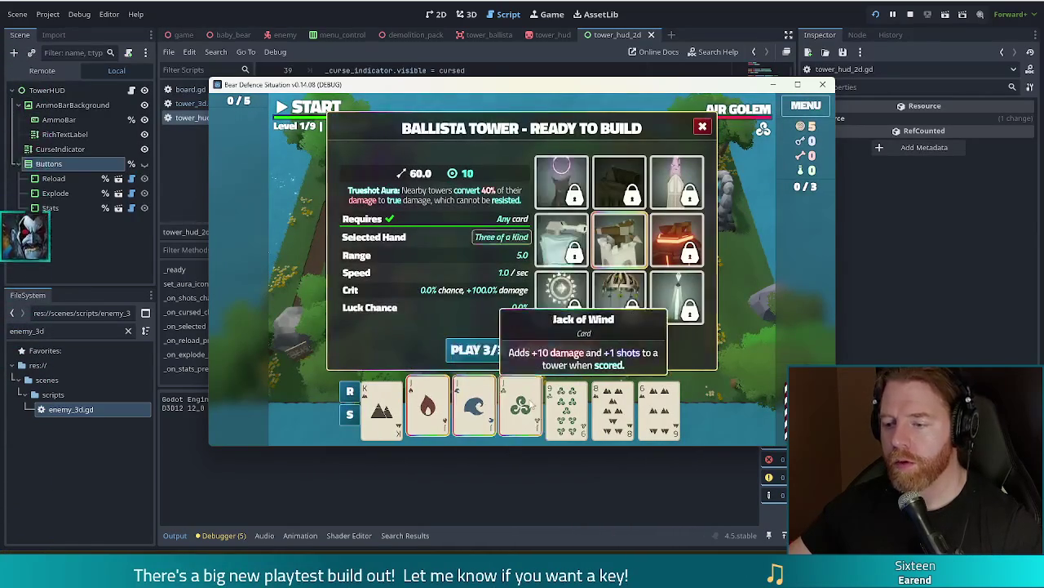
left_click(478, 349)
left_click(608, 281)
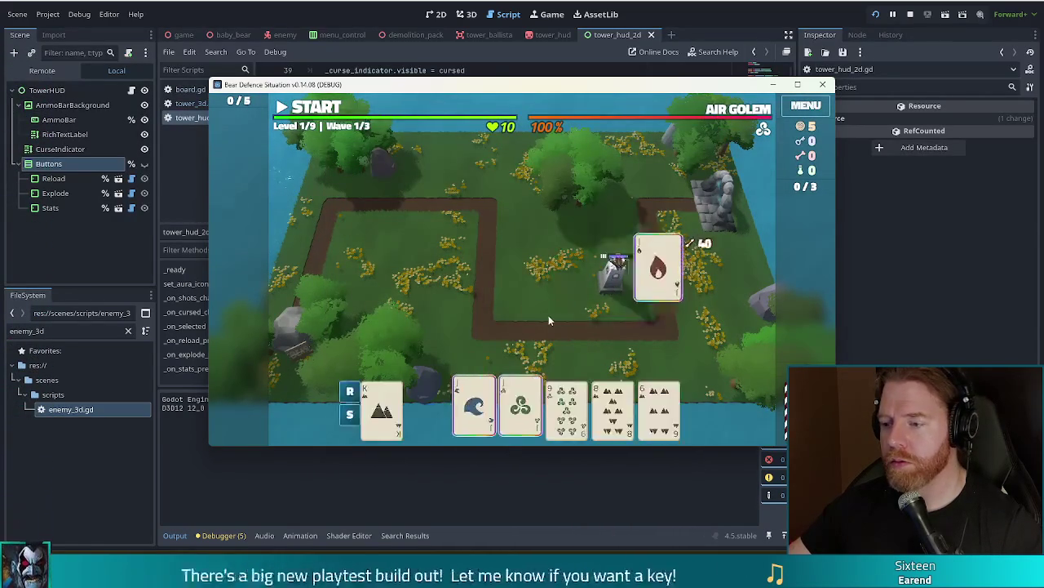
left_click(617, 288)
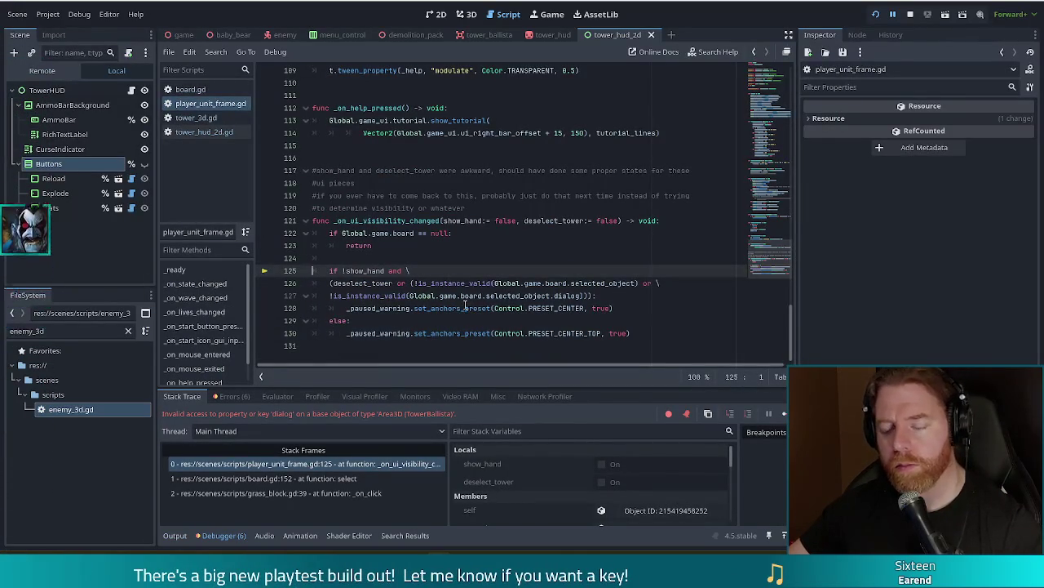
mouse_move(459, 307)
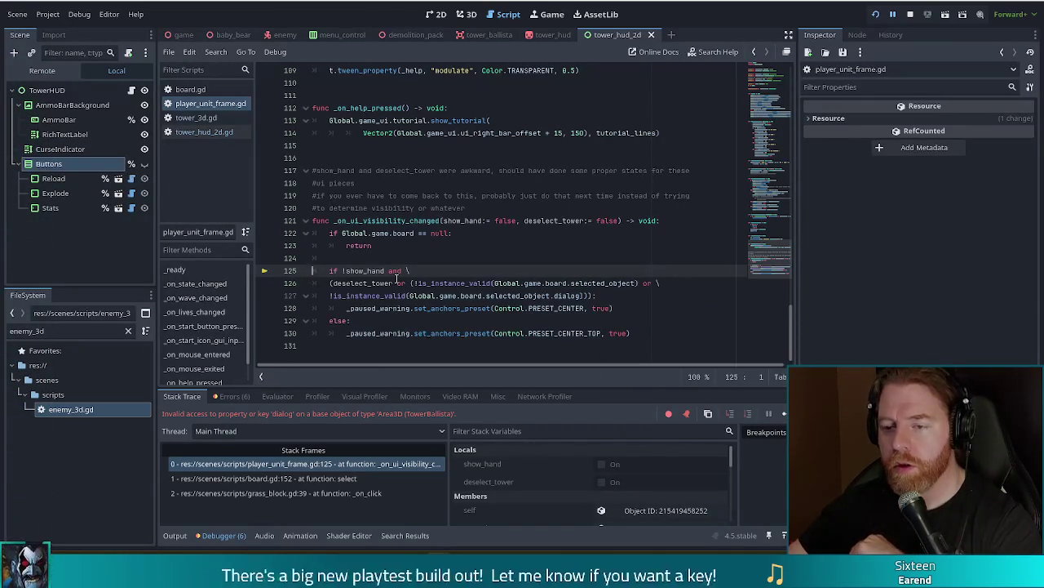
left_click(326, 479)
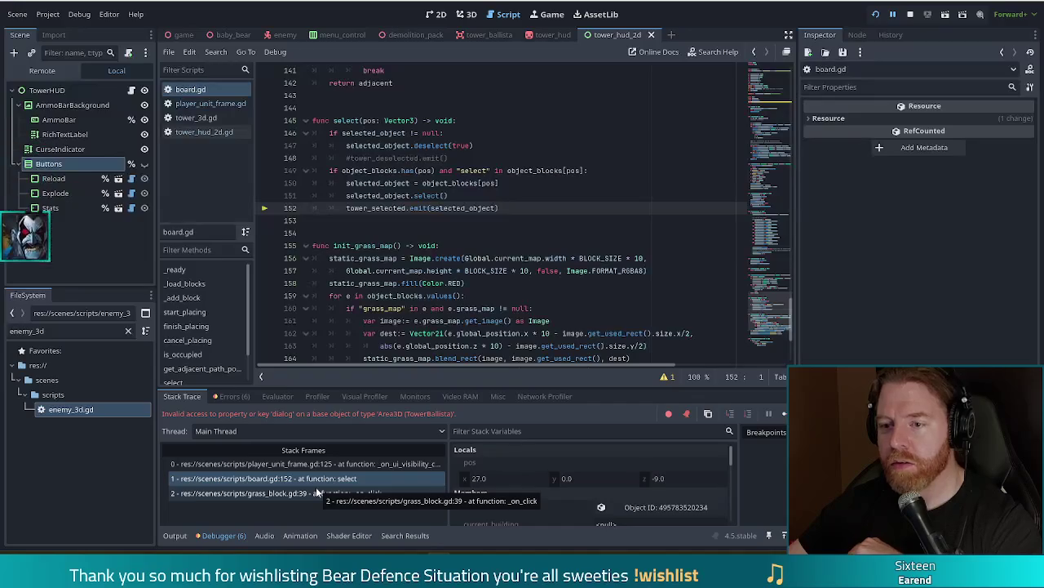
left_click(317, 493)
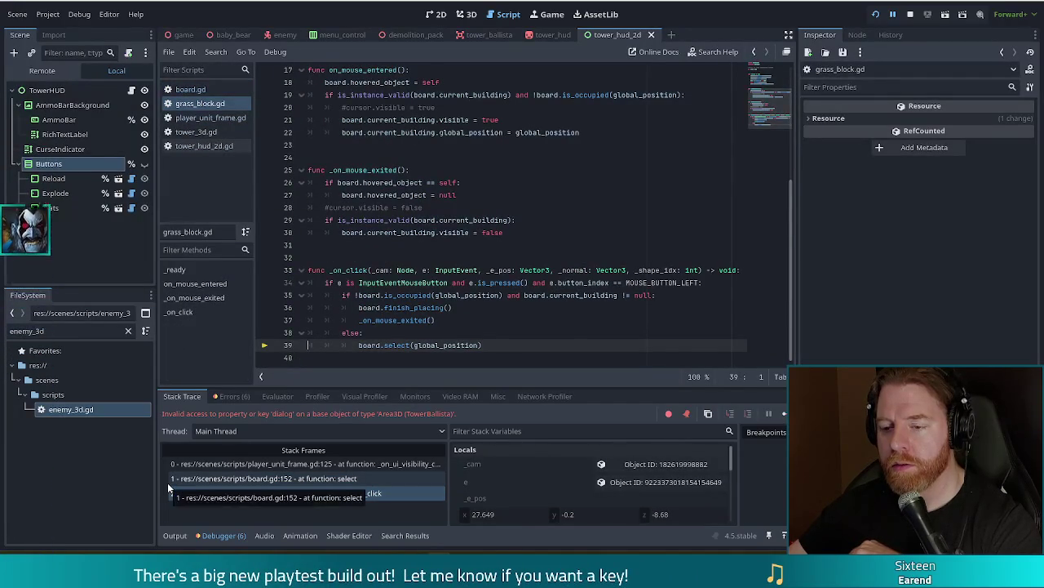
left_click(346, 479)
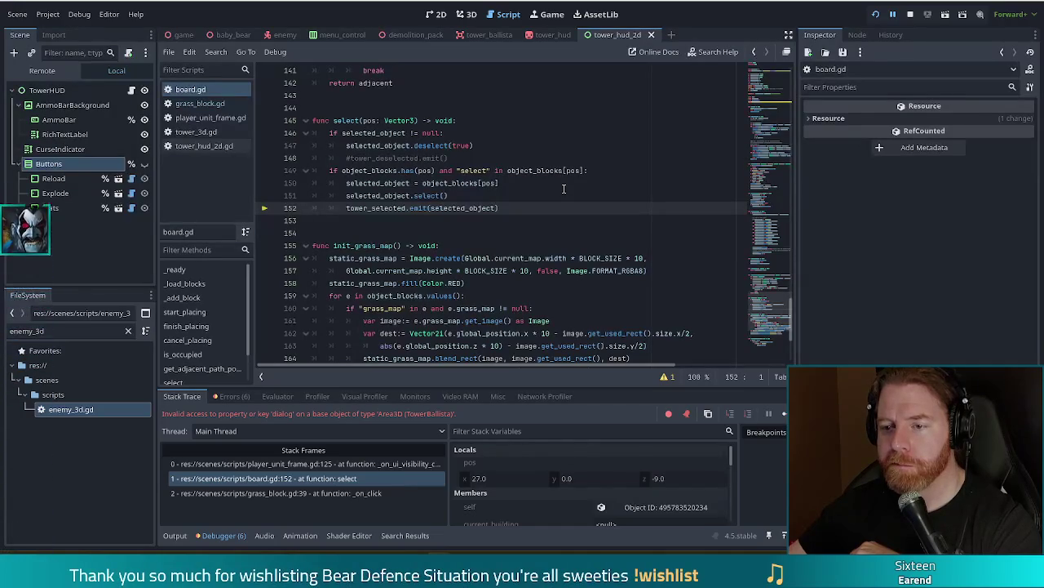
left_click(563, 187)
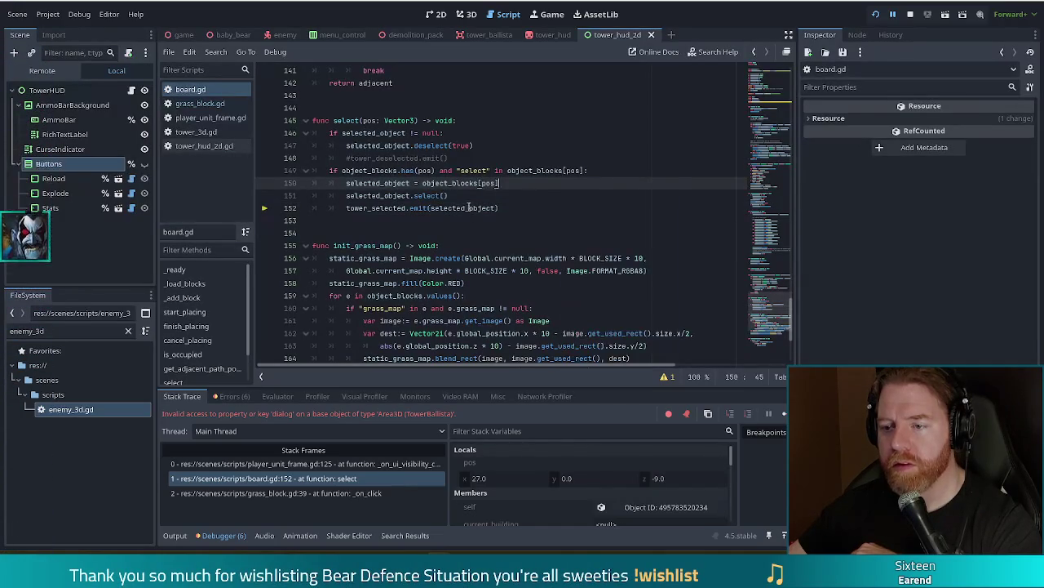
left_click(518, 209)
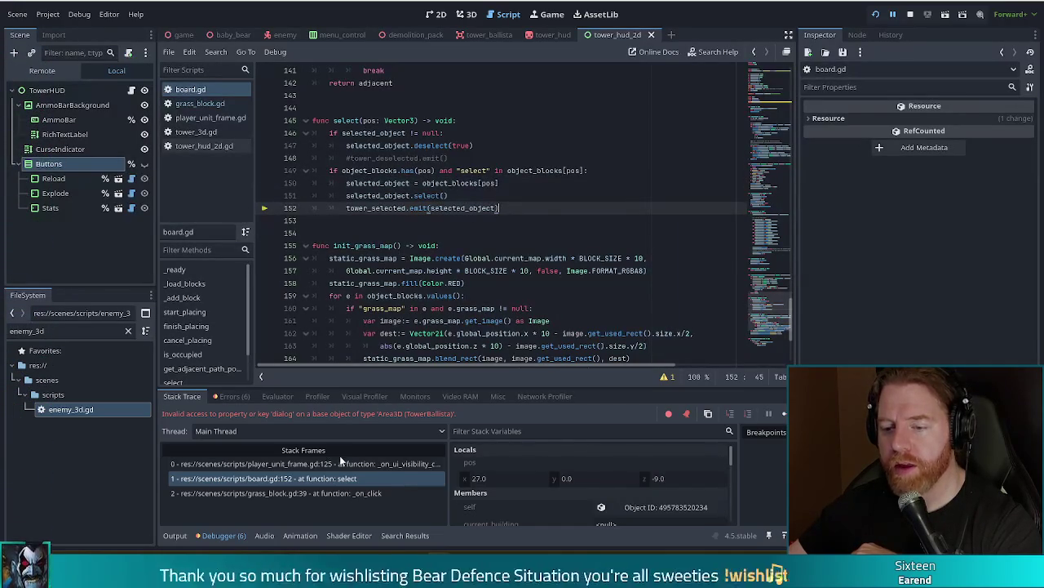
left_click(349, 463)
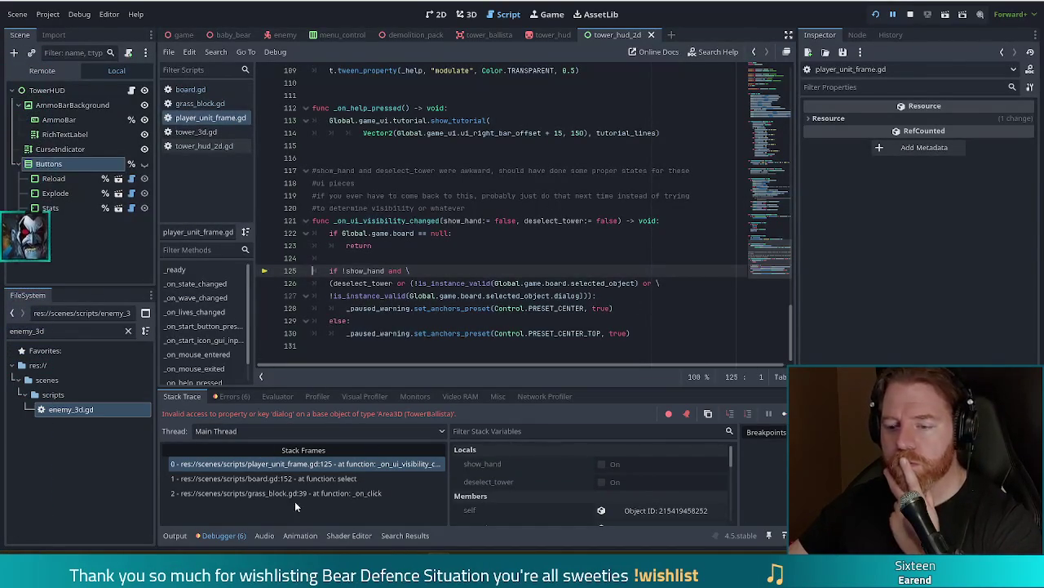
left_click(310, 478)
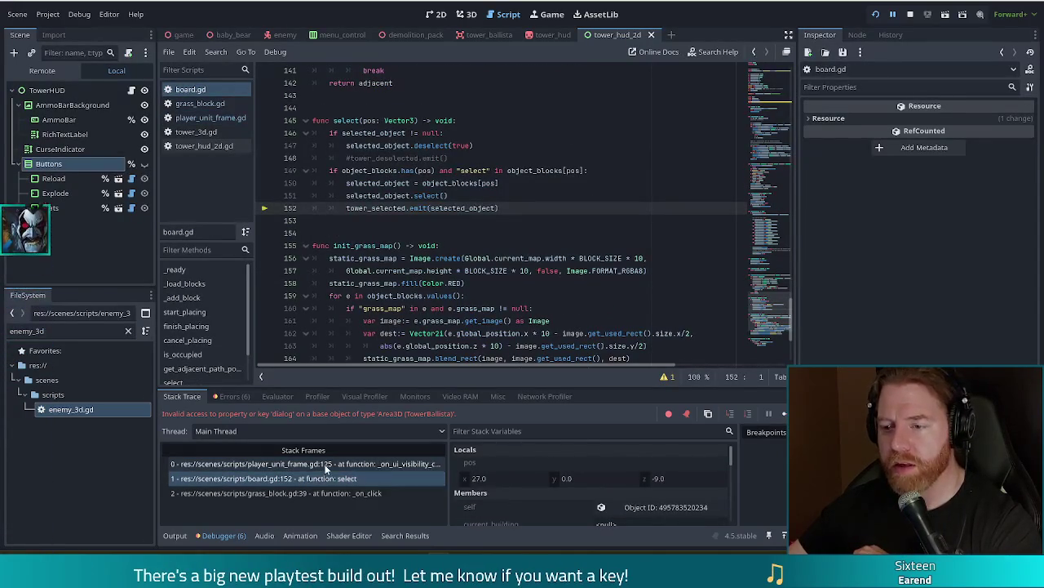
left_click(341, 464)
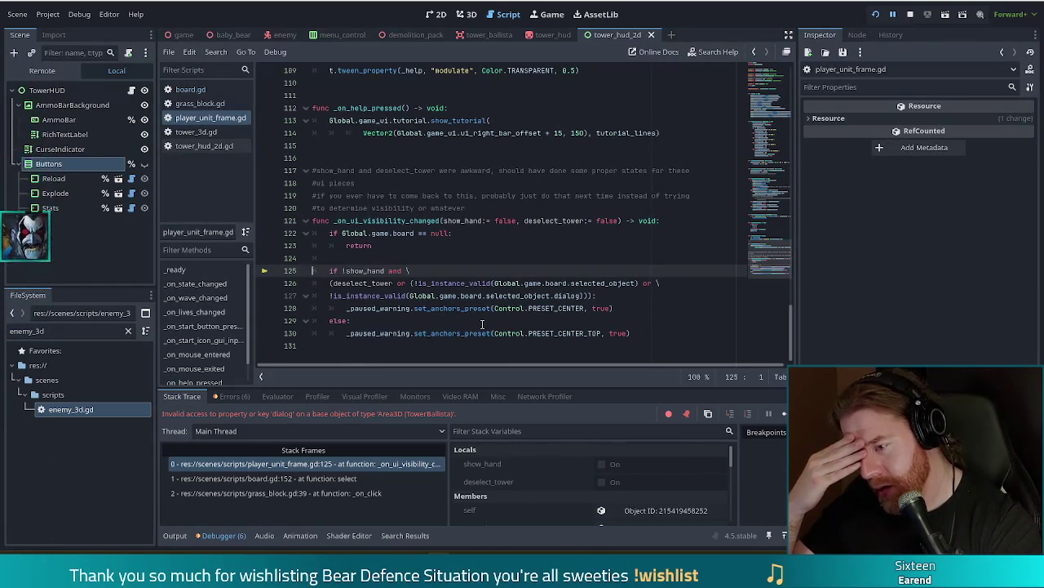
Change line 127's check to selected_object.hud.dialog and save
left_click(552, 295)
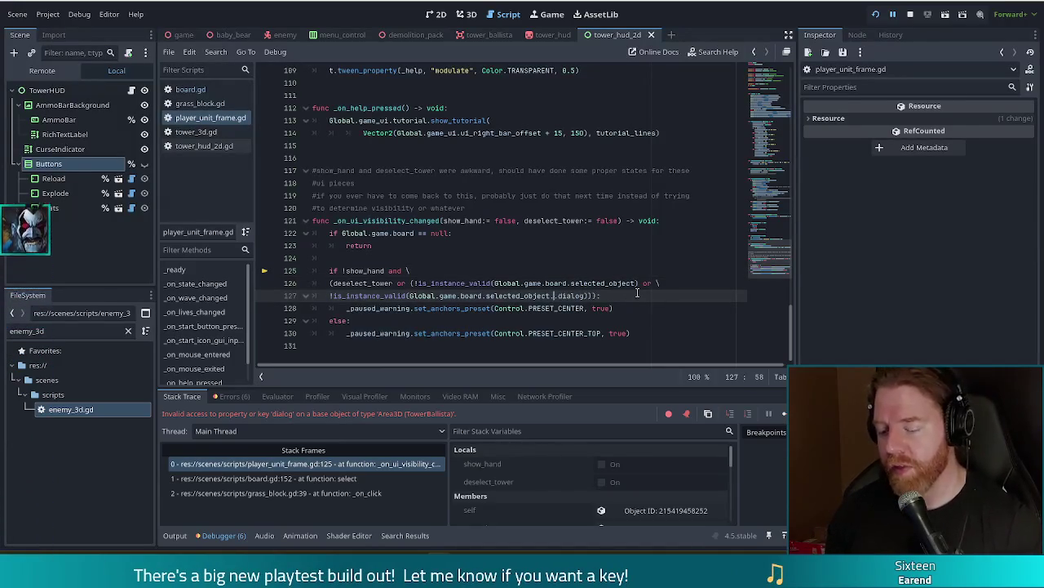
type(".")
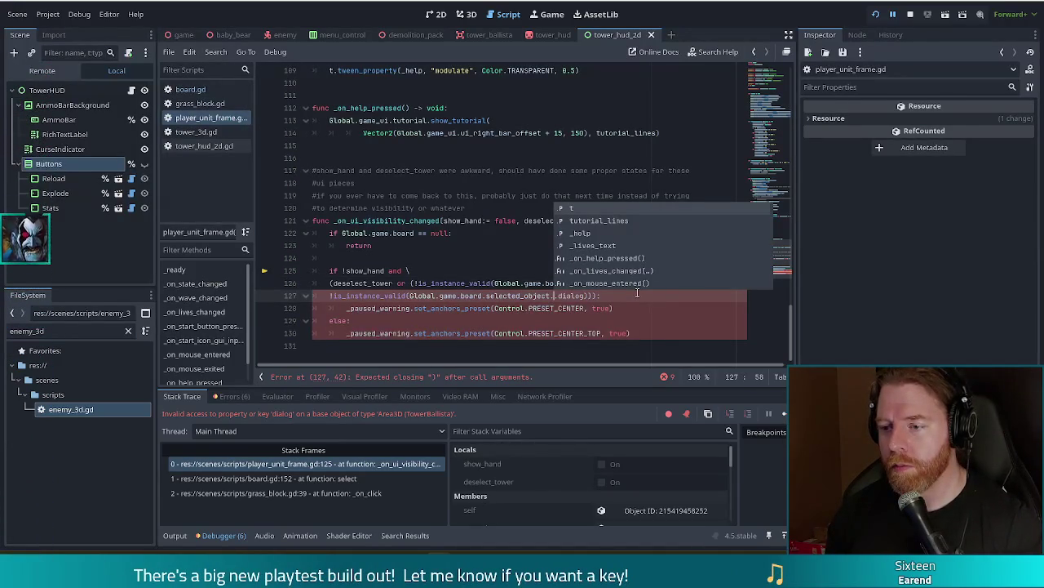
type("hud")
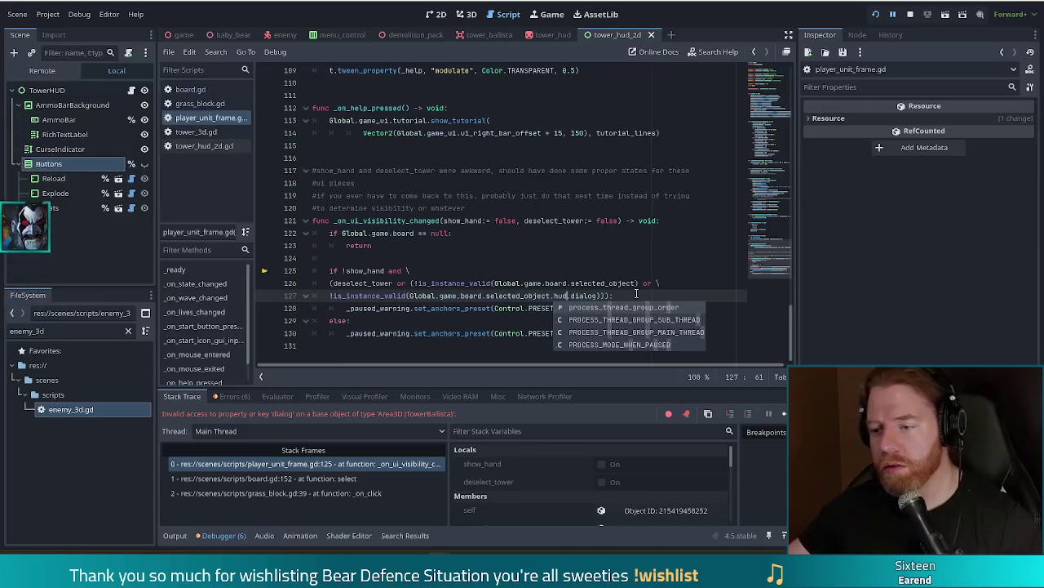
key("BackSpace")
key("BackSpace")
type("to")
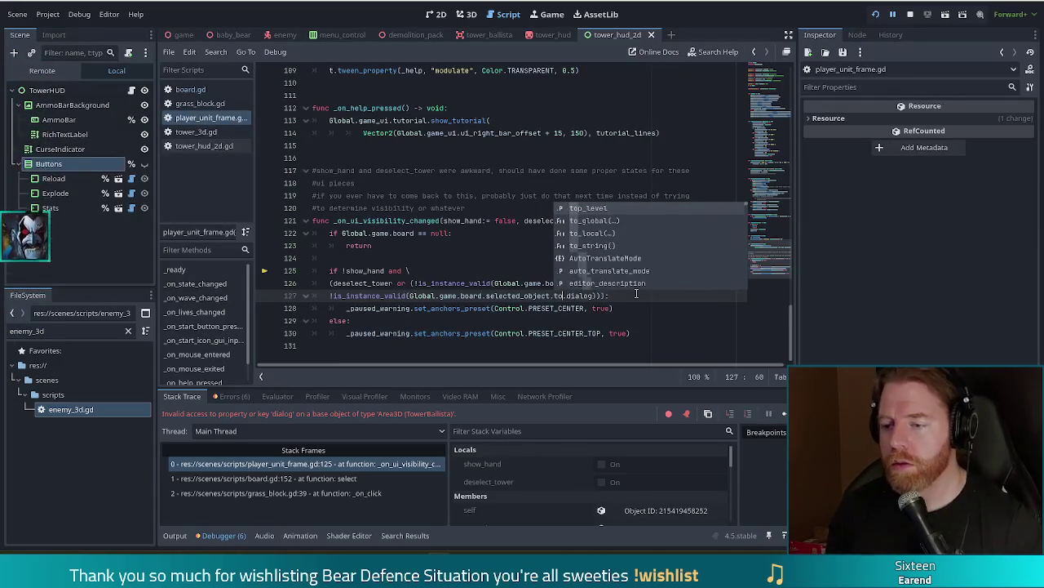
key("BackSpace")
key("BackSpace")
type("hud")
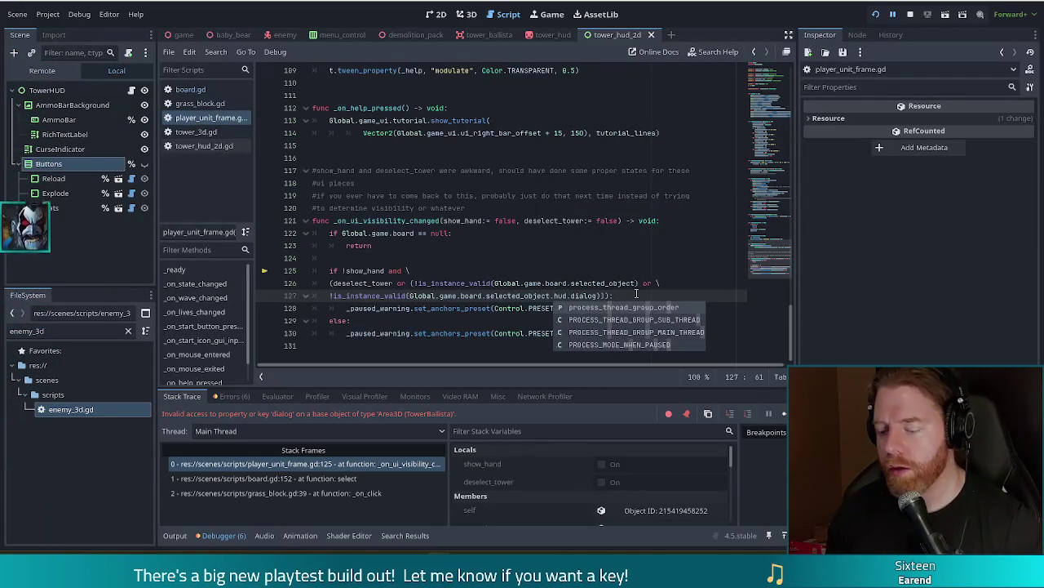
type("_2d")
key("ctrl+s")
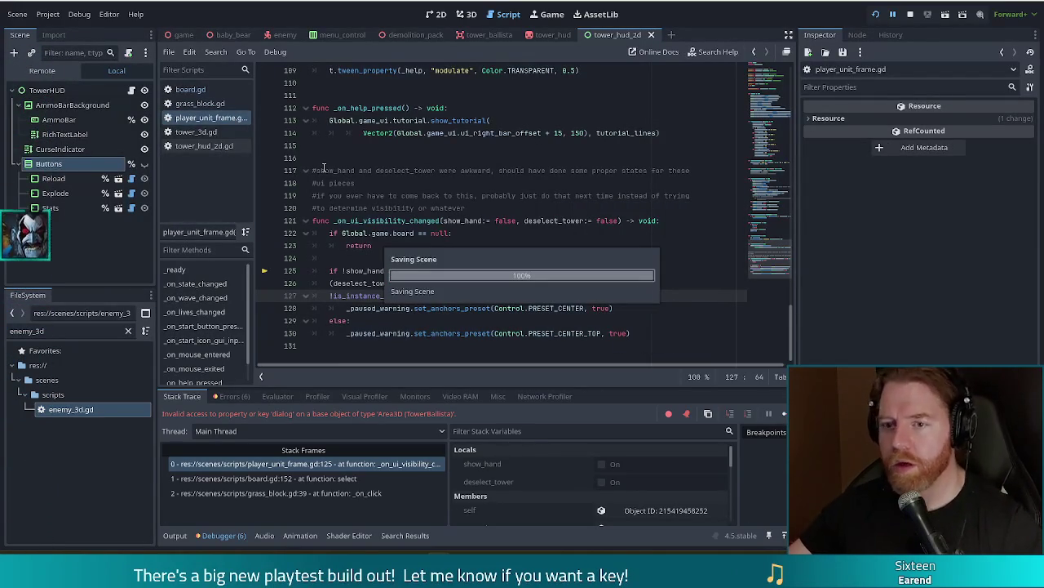
Open tower_3d.gd and scroll to its exported variables
left_click(184, 133)
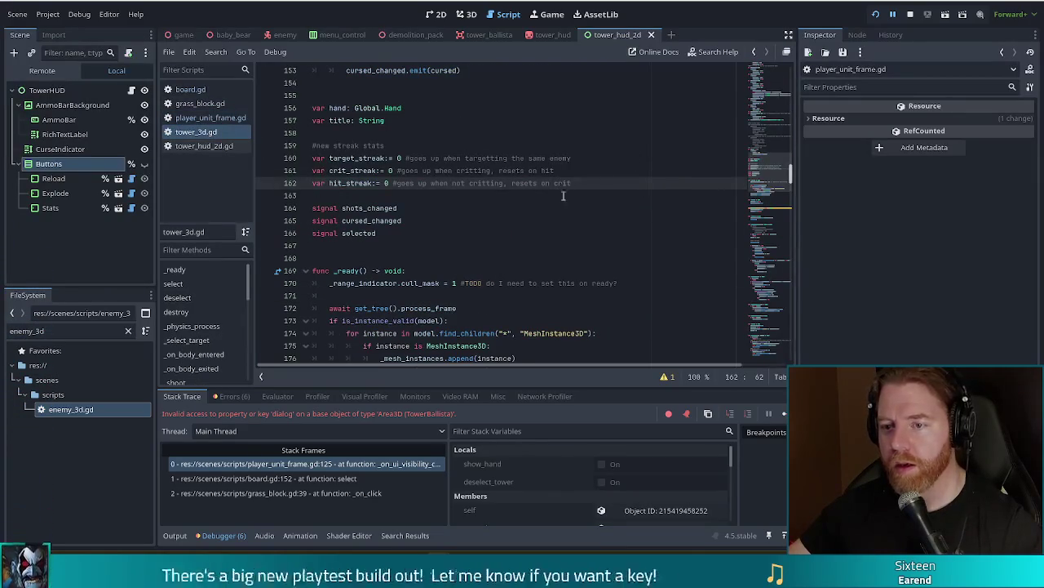
scroll(465, 189, "up", 2)
left_click_drag(772, 161, 773, 94)
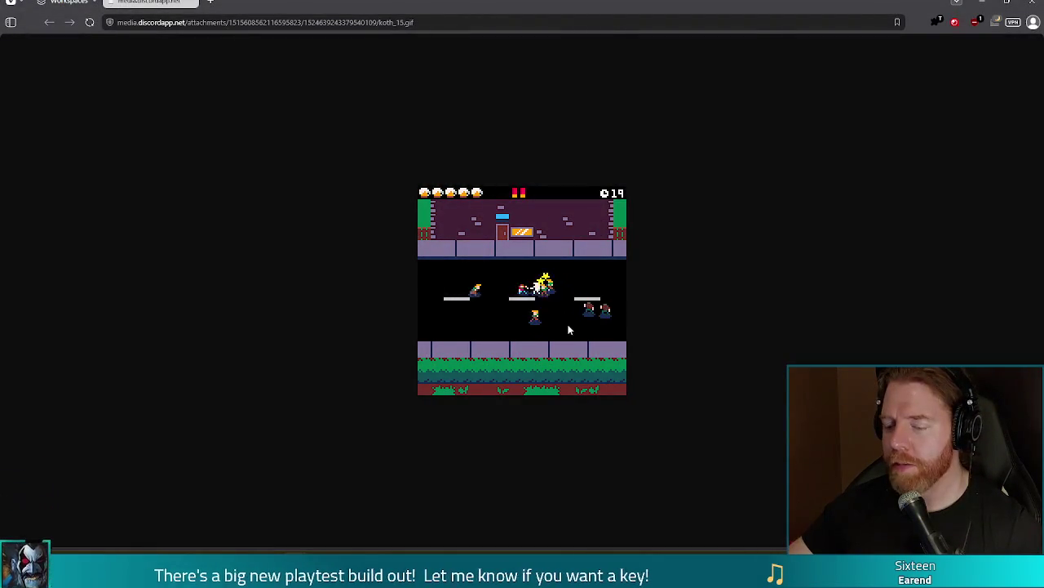
scroll(567, 327, "up", 9, "ctrl")
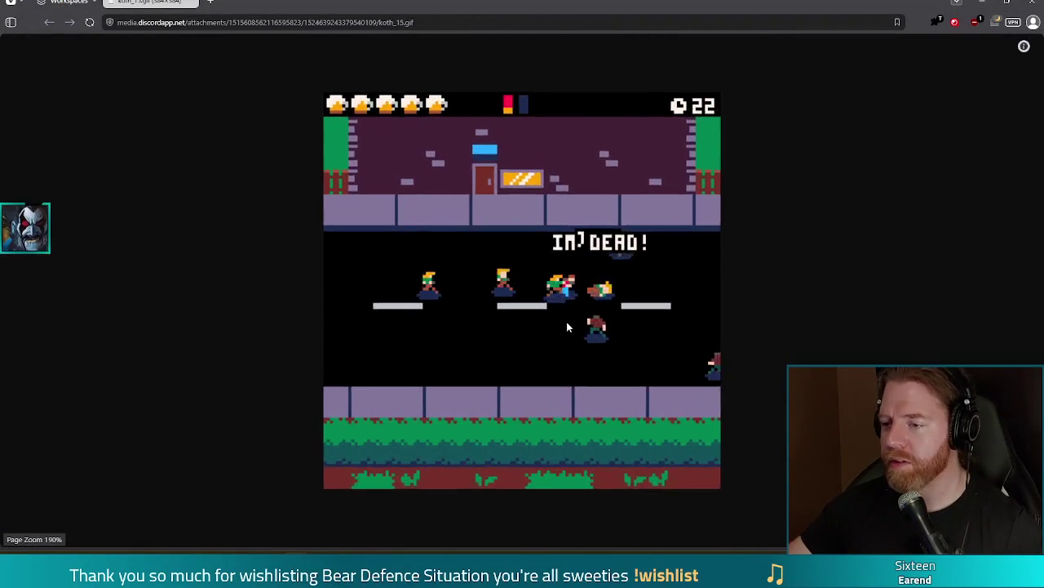
scroll(566, 325, "up", 3, "ctrl")
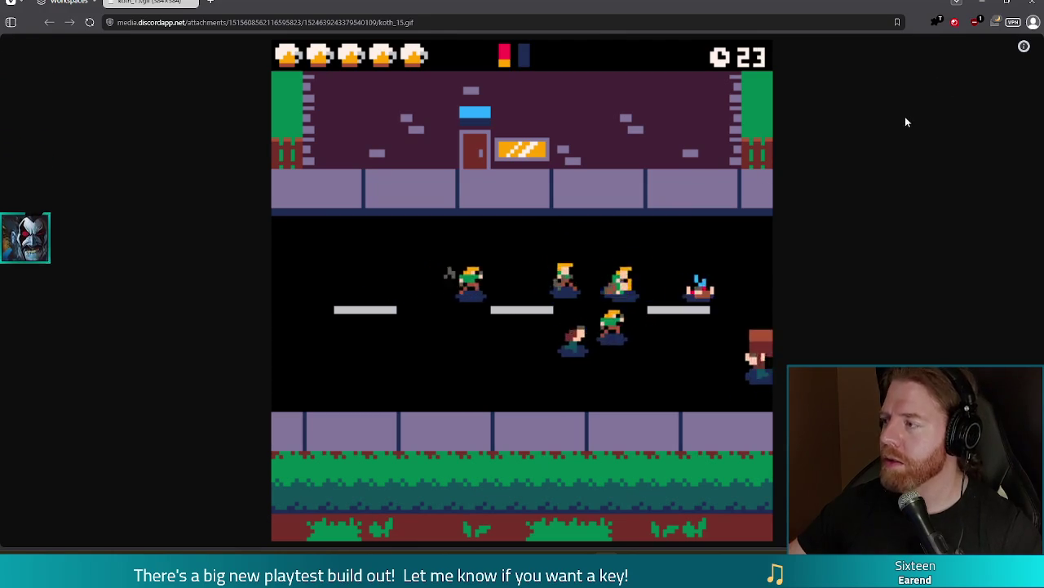
scroll(742, 273, "down", 6)
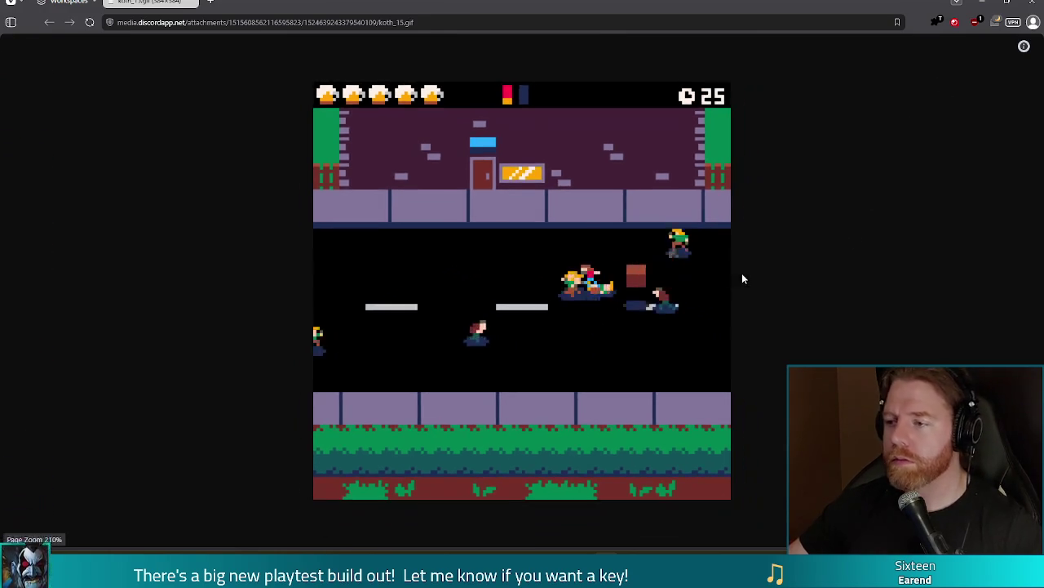
scroll(743, 275, "down", 8)
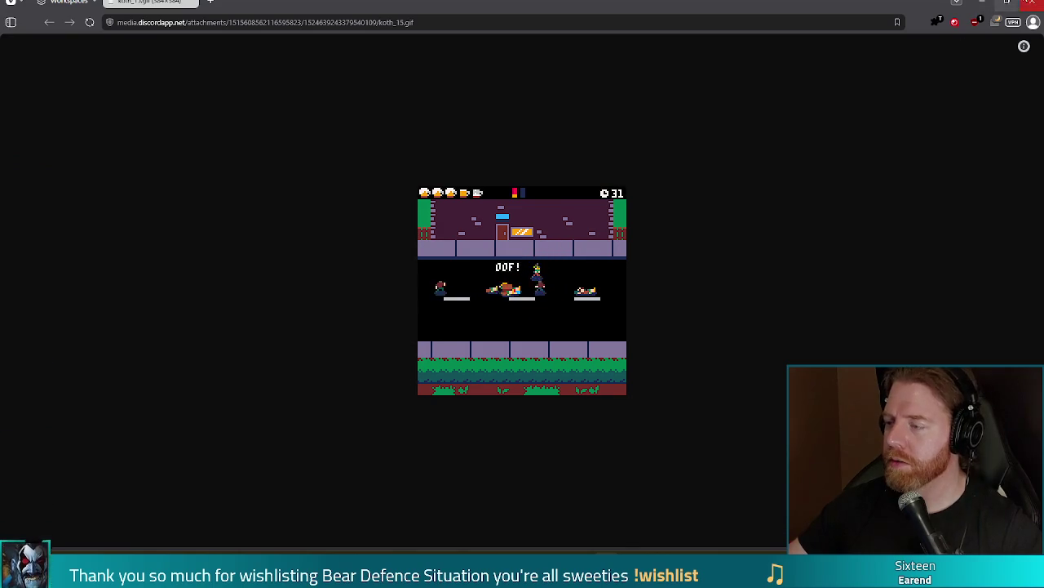
left_click(1031, 3)
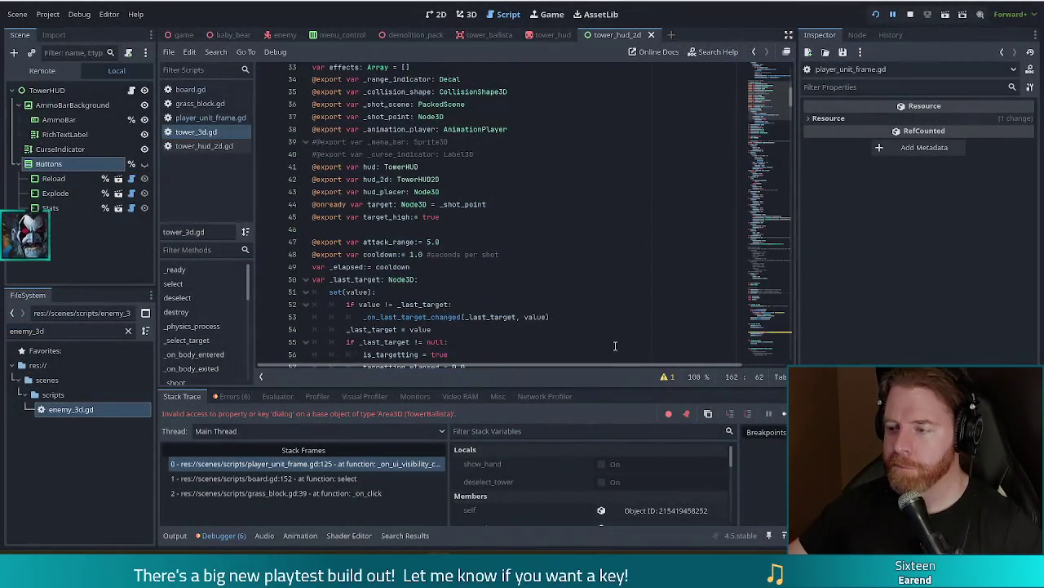
Stop and relaunch the game, start a New Game, and leave the shop for Level 1
left_click(911, 17)
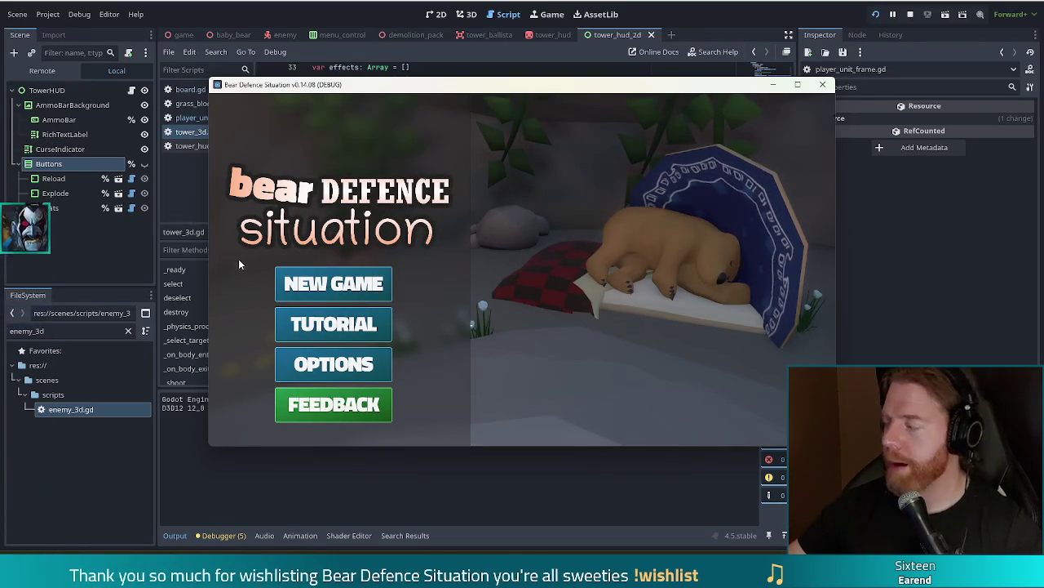
left_click(333, 273)
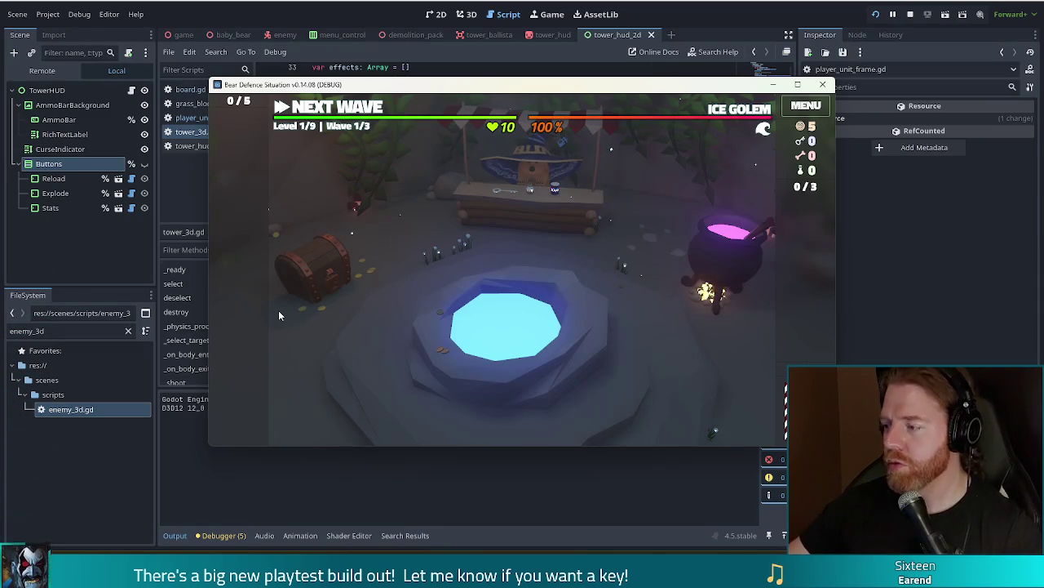
left_click(358, 109)
Play a pair of Queens to build a ballista, place and select it, then open Stats
left_click(382, 408)
left_click(428, 408)
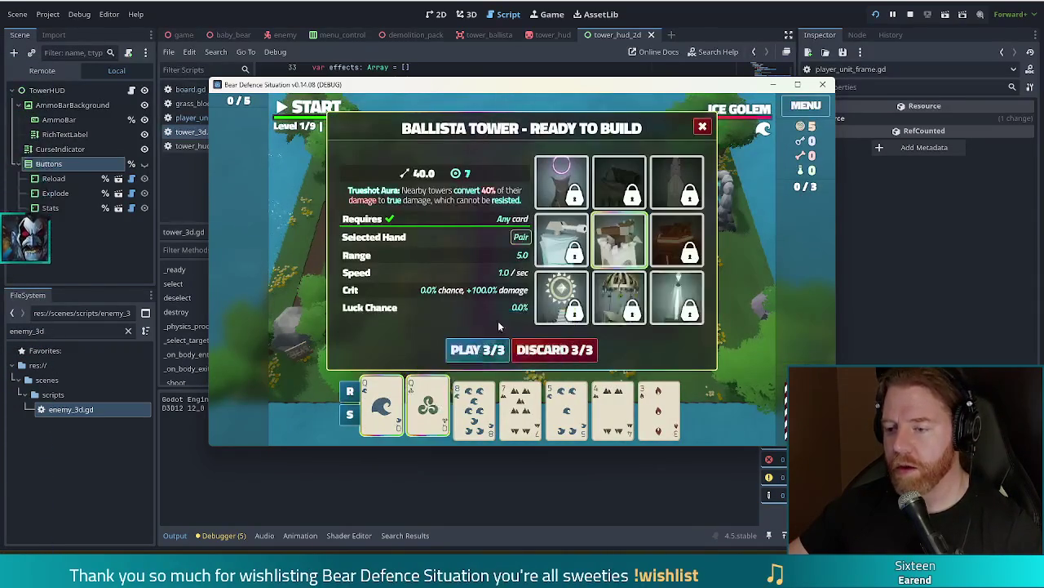
left_click(473, 352)
left_click(611, 275)
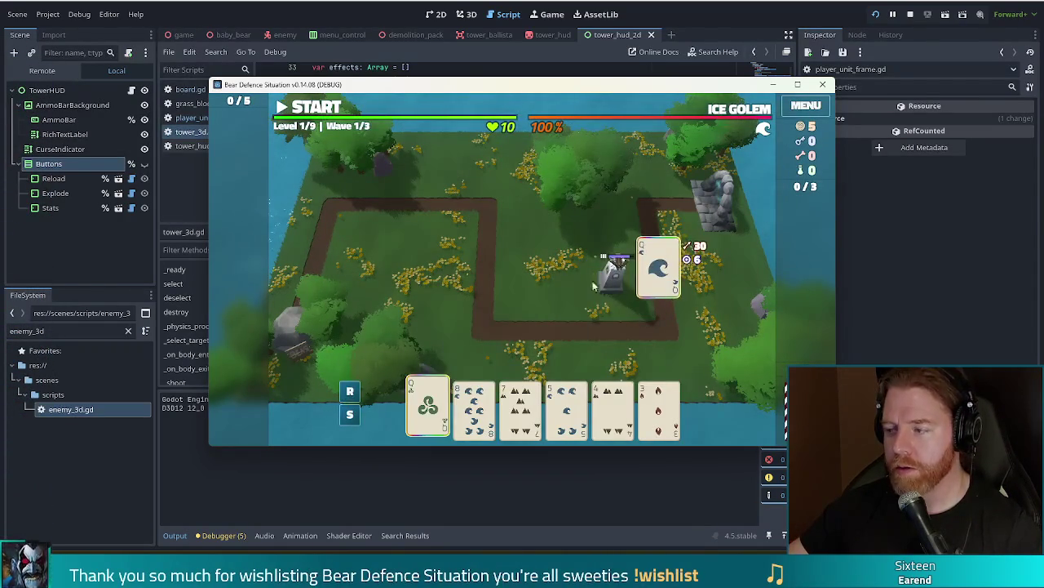
left_click(612, 282)
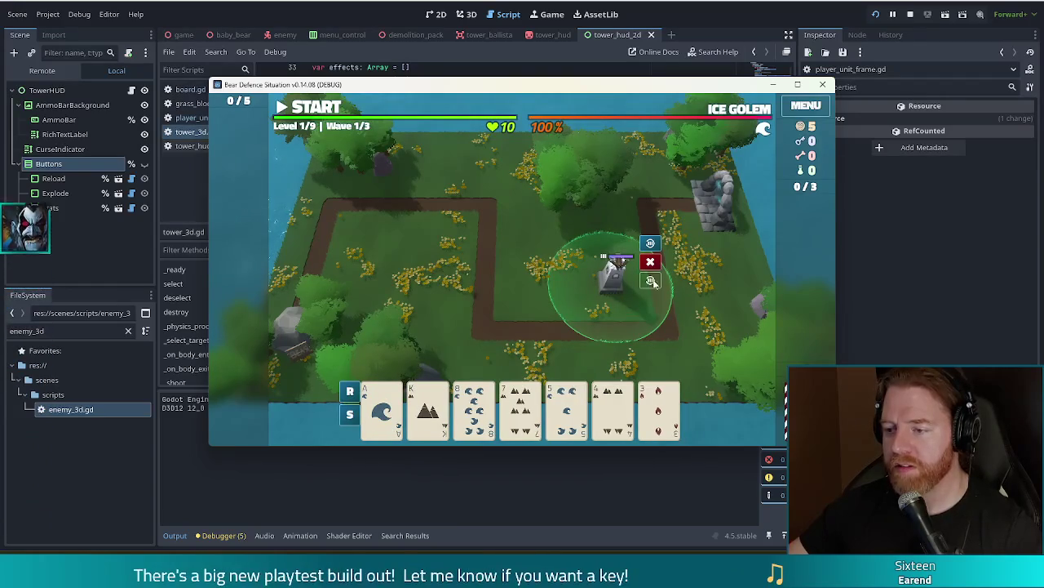
left_click(651, 282)
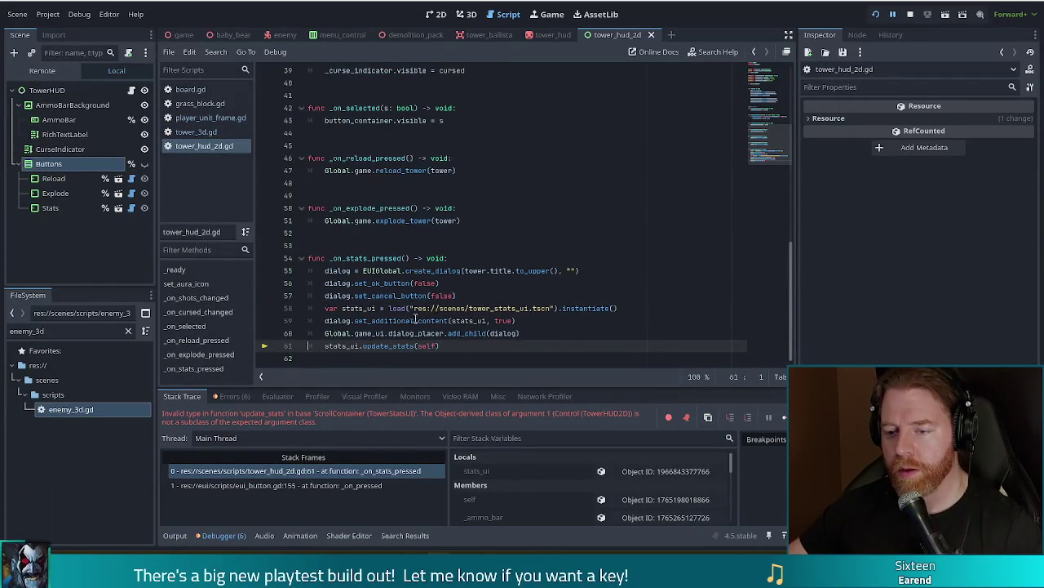
Replace self with tower in stats_ui.update_stats on line 61 and resume the game
mouse_move(323, 345)
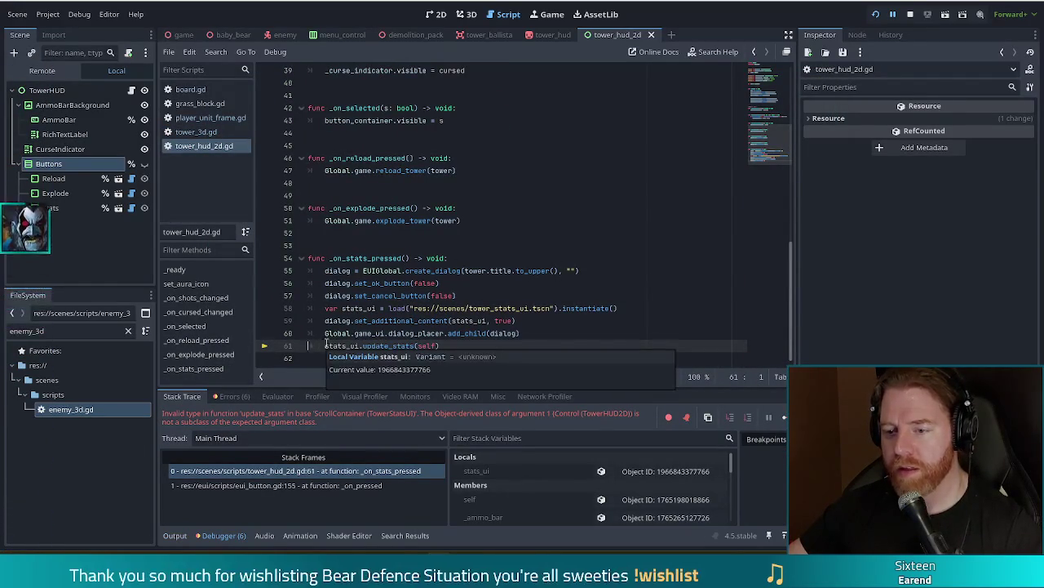
left_click(546, 297)
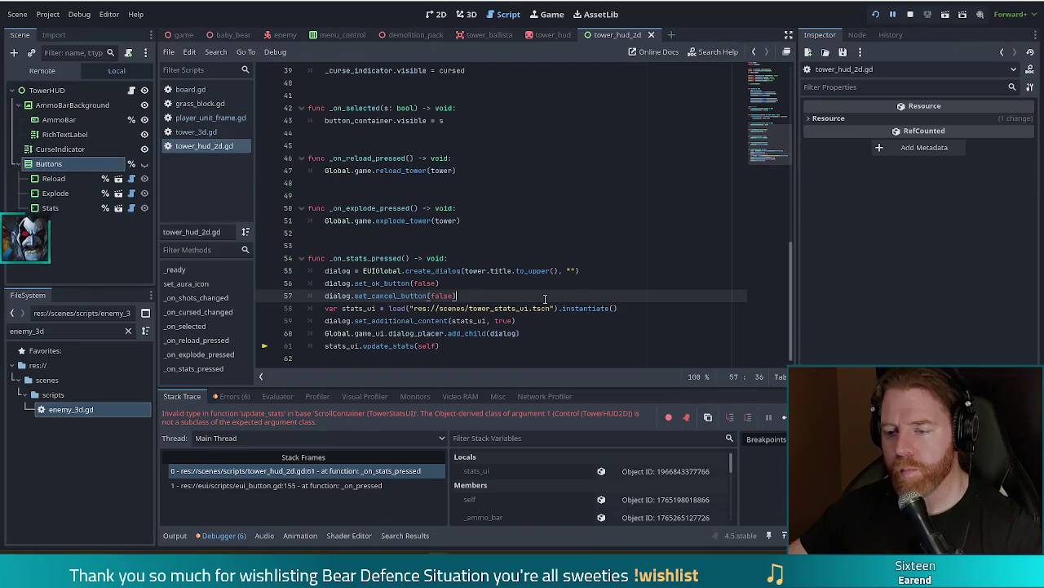
left_click(423, 345)
type("tower")
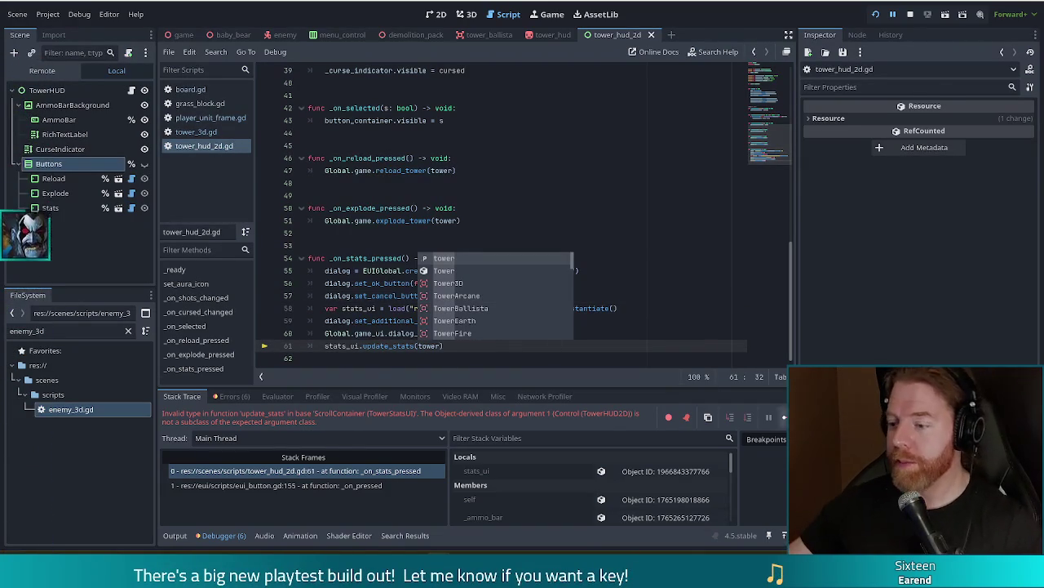
left_click(782, 418)
left_click(641, 185)
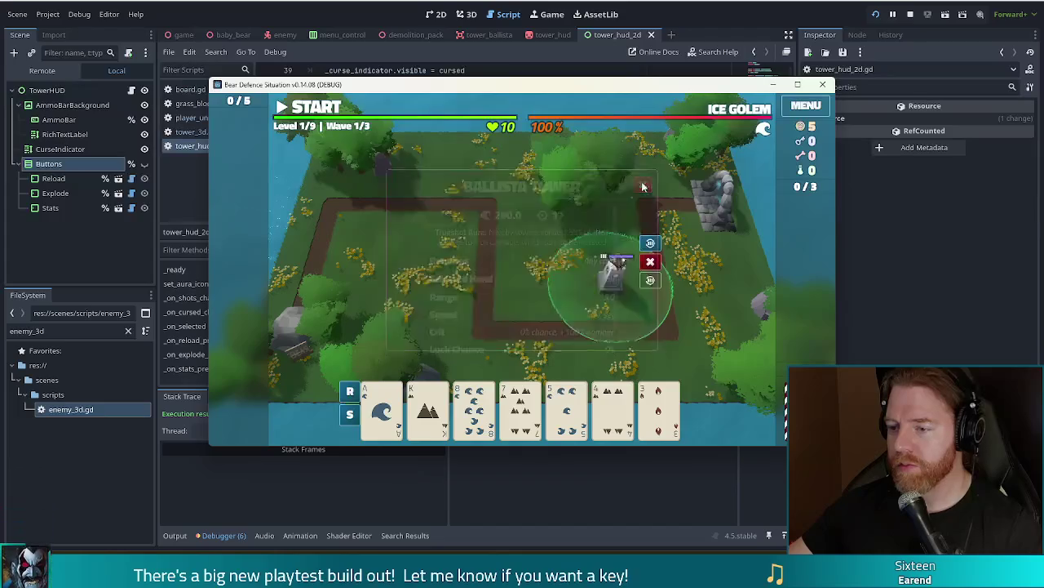
left_click(648, 285)
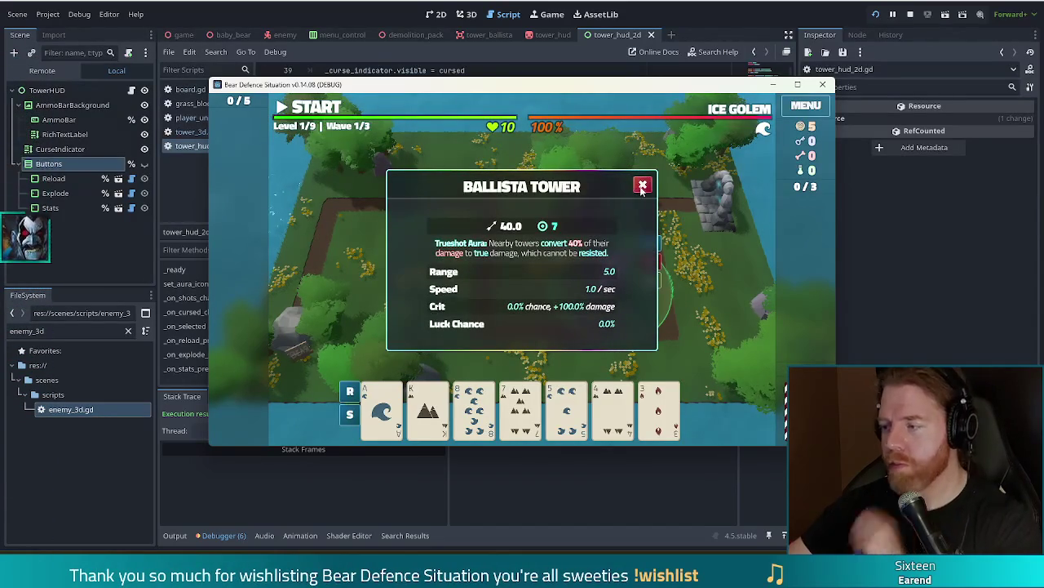
left_click(642, 186)
left_click(648, 280)
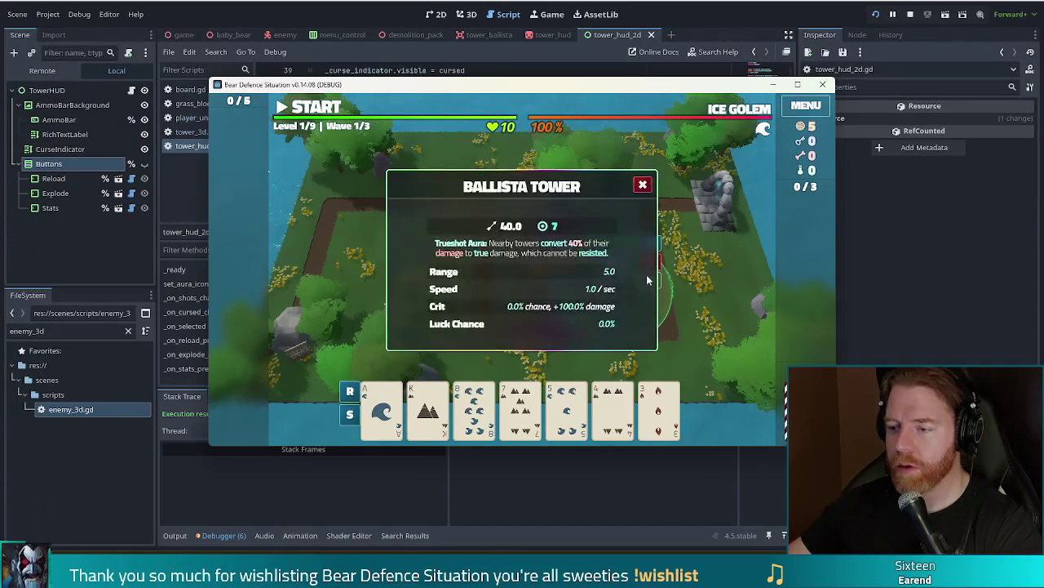
left_click(643, 185)
left_click(650, 280)
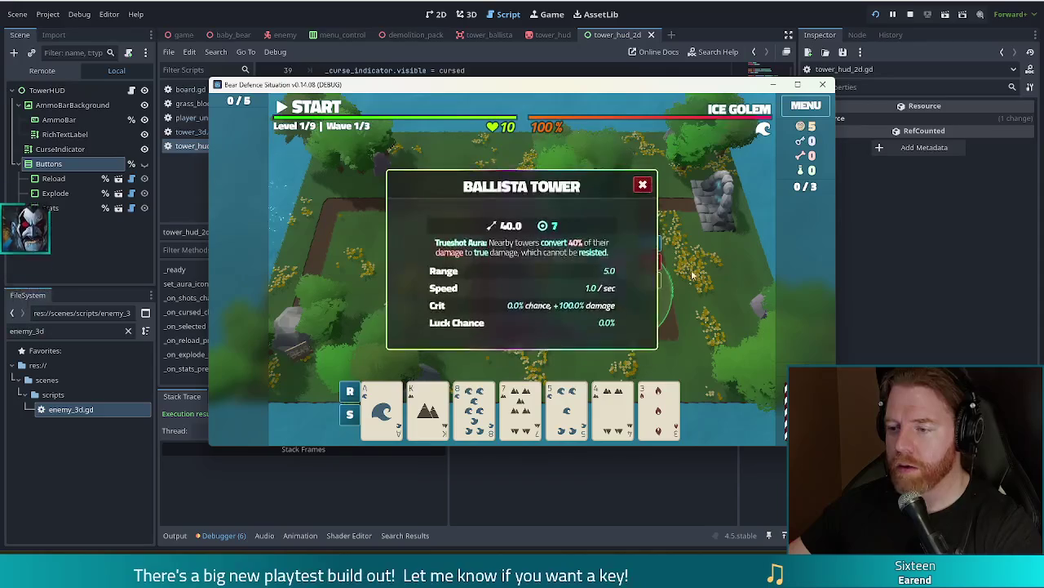
left_click(642, 186)
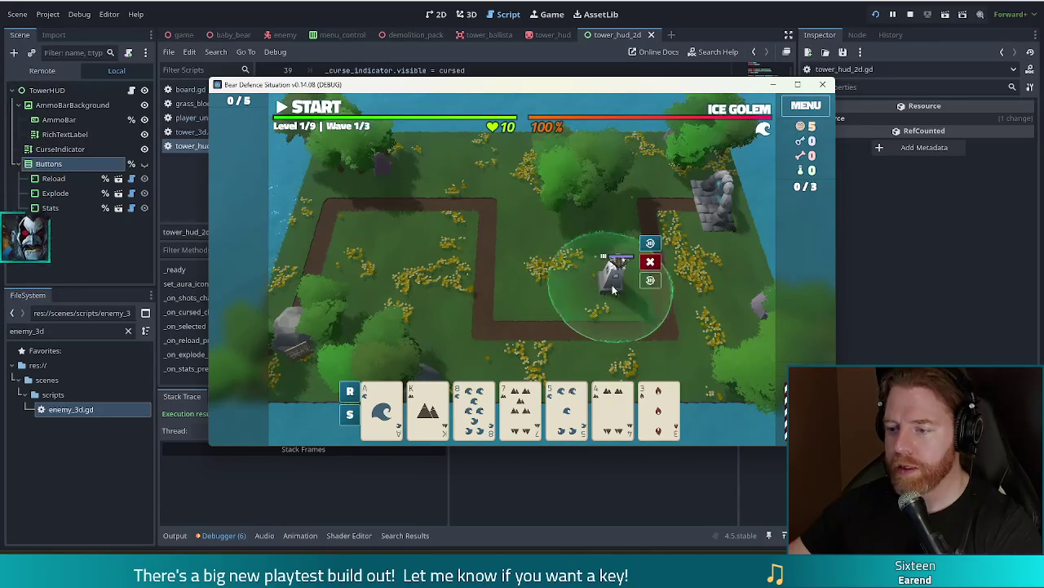
left_click(649, 282)
left_click(642, 185)
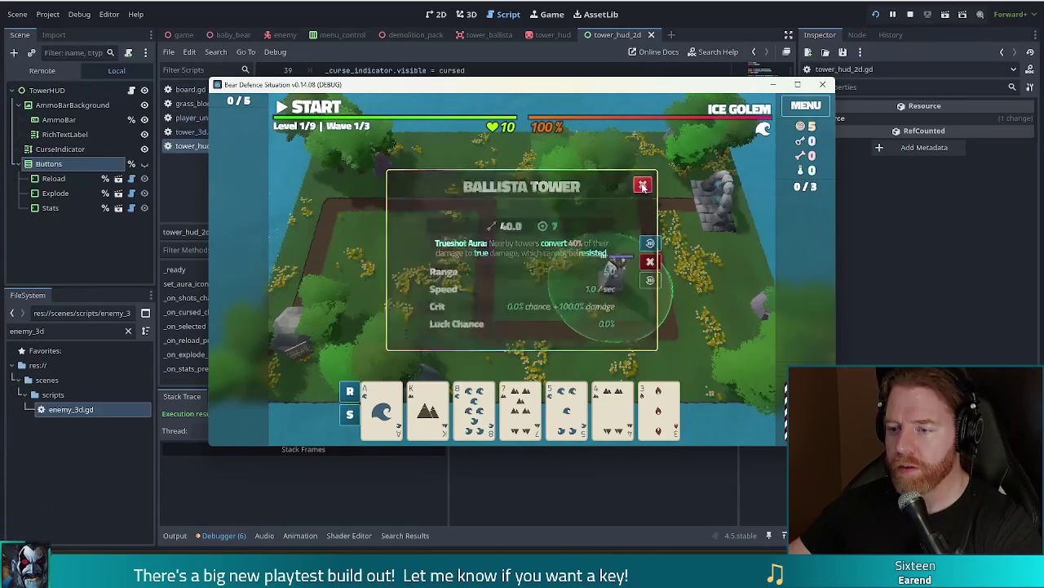
left_click(649, 282)
left_click(643, 181)
left_click(526, 268)
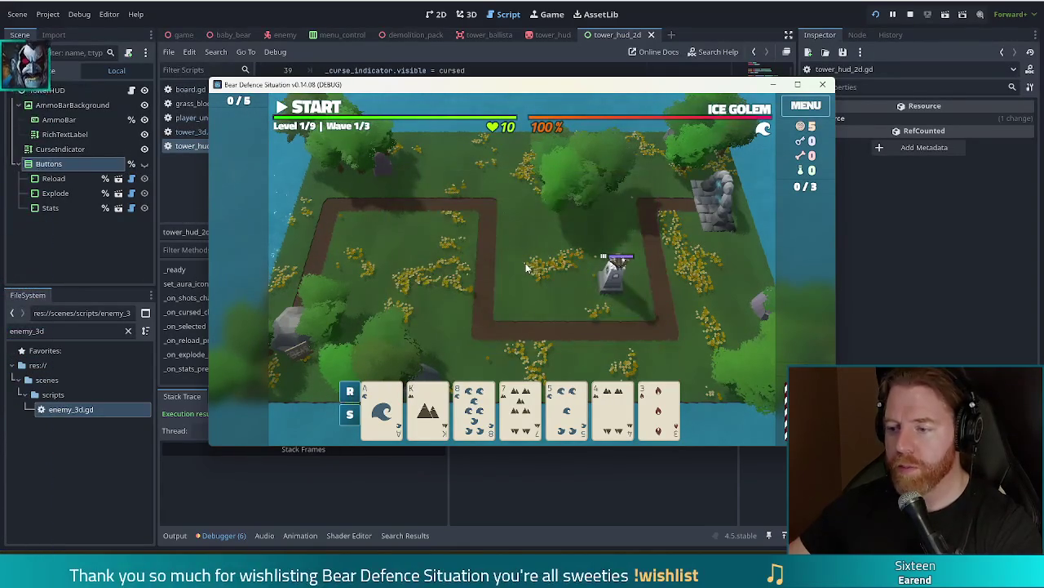
left_click(618, 289)
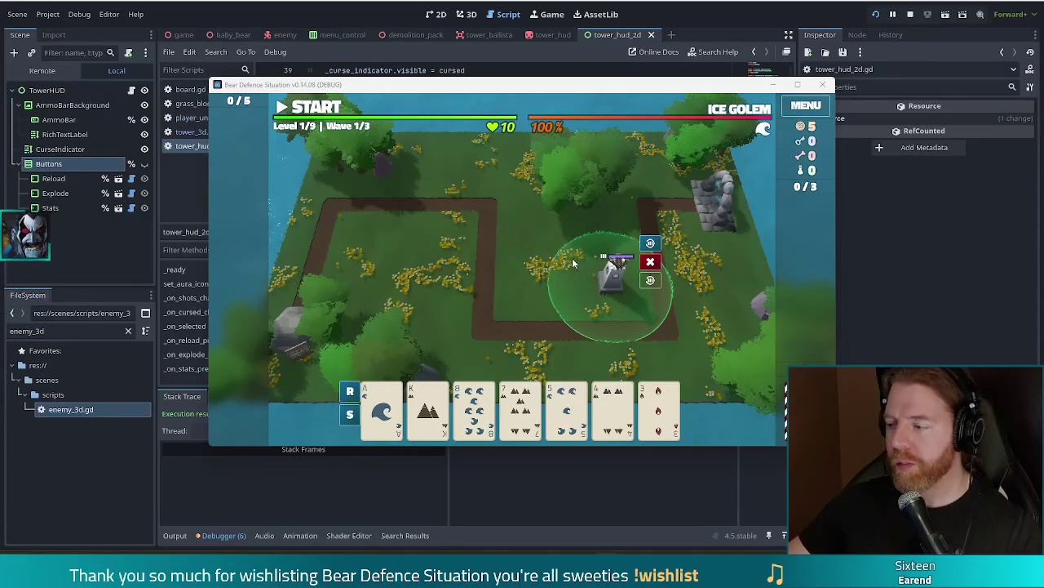
Move the debug game window up and to the left
mouse_move(645, 89)
left_mouse_down()
mouse_move(660, 101)
mouse_move(603, 74)
left_mouse_up()
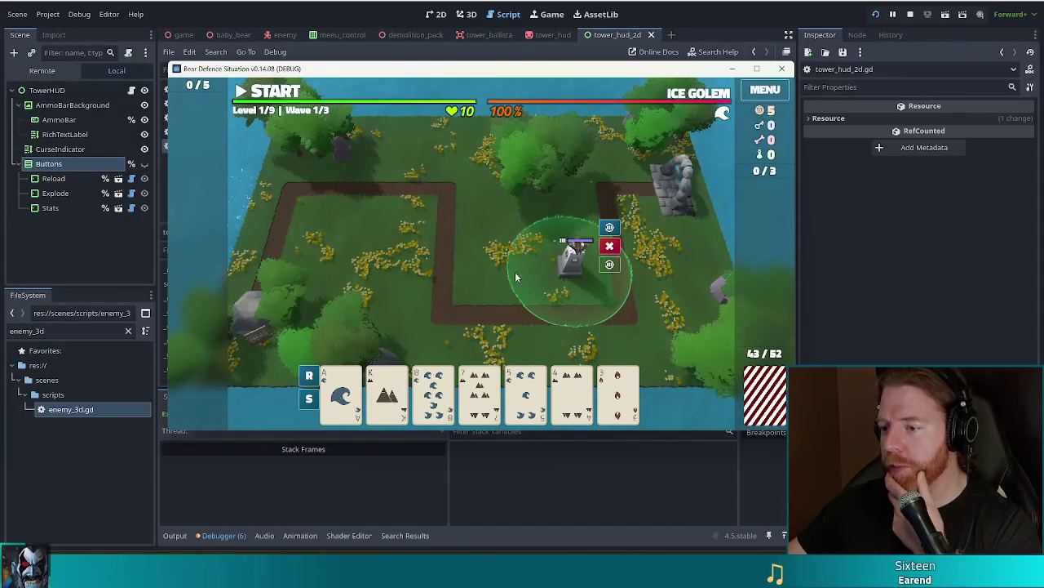
Choose the 5 of Water card to show the Ballista Tower build panel
left_click(526, 396)
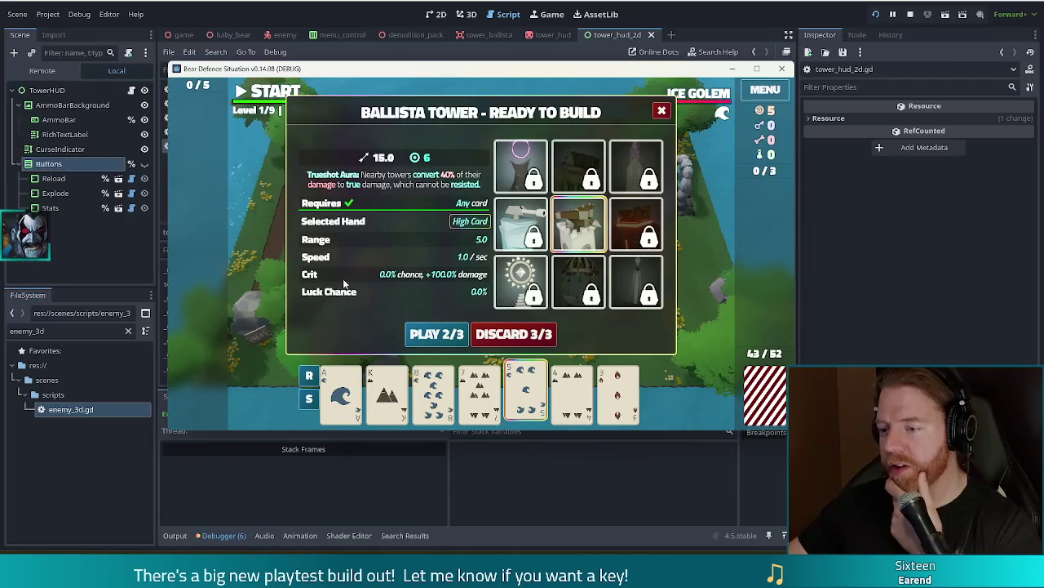
Inspect the ballista build panel's tower slots, then reopen it from the 5 of Water card and close it
mouse_move(567, 217)
mouse_move(561, 282)
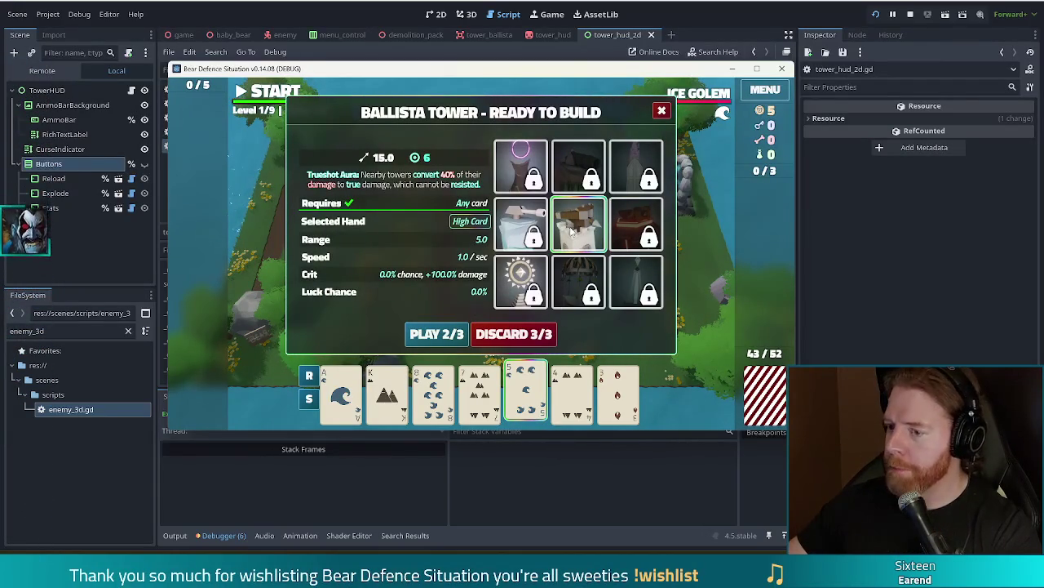
mouse_move(569, 235)
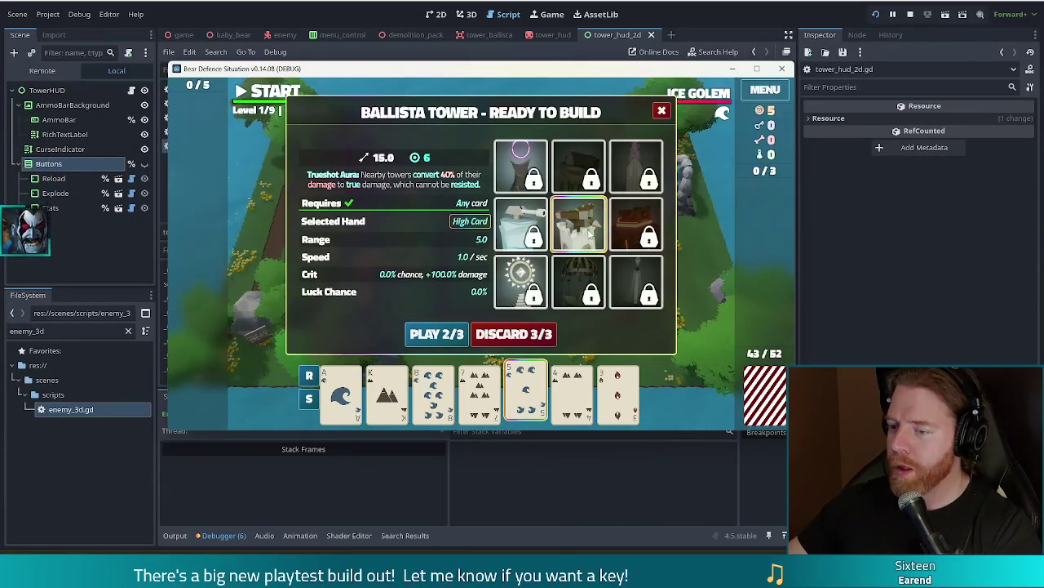
left_click(581, 233)
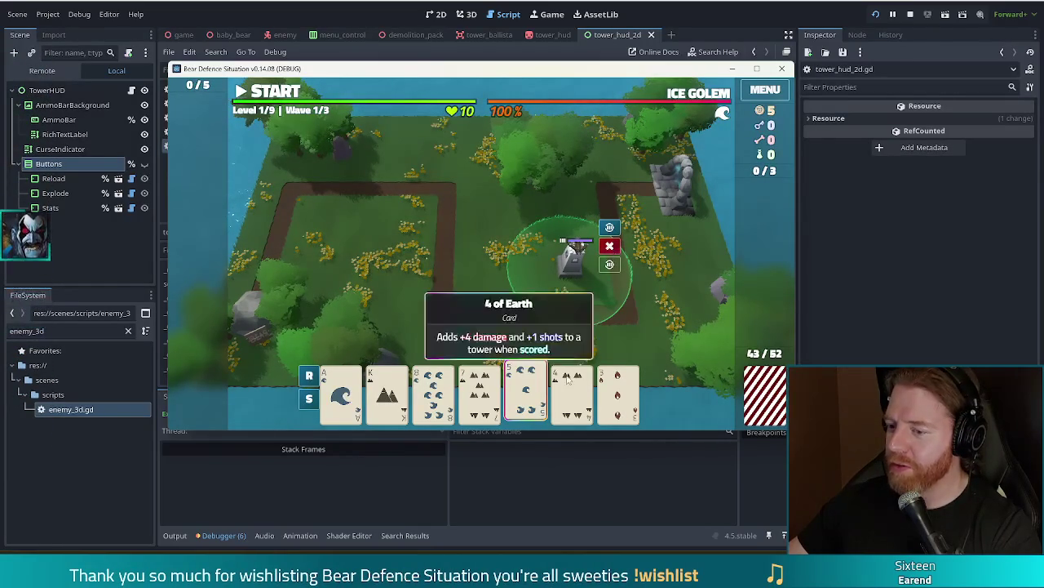
left_click(527, 392)
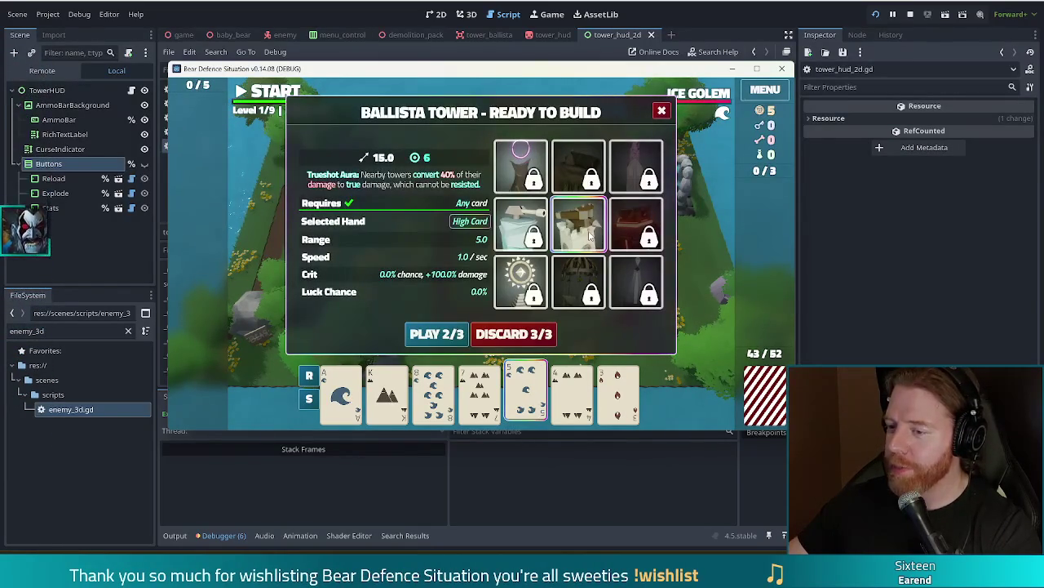
left_click(663, 112)
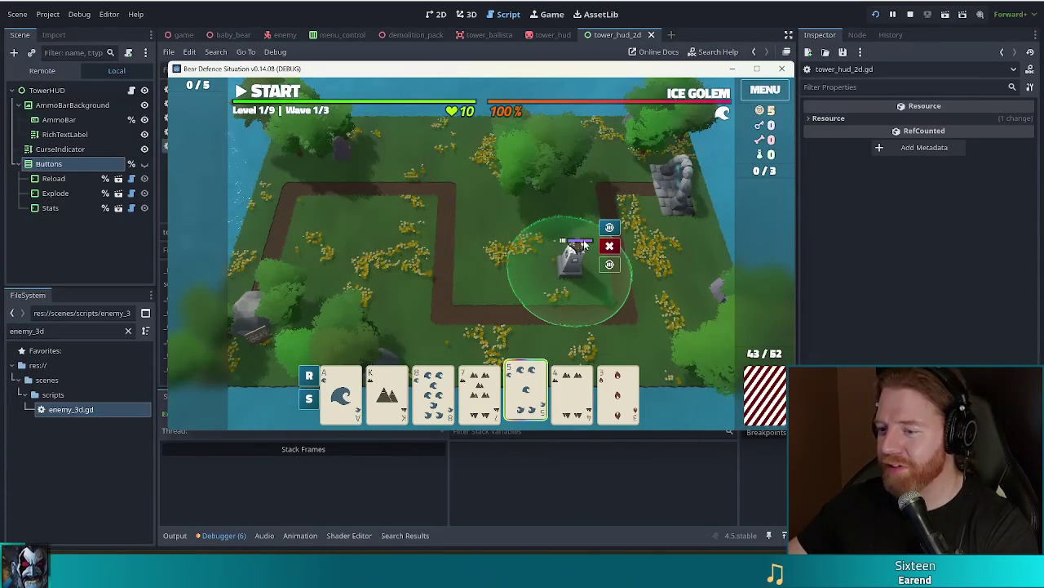
Reselect the 5 of Water card, close the Ballista Tower panel again, and stop the running game
left_click(526, 380)
left_click(526, 380)
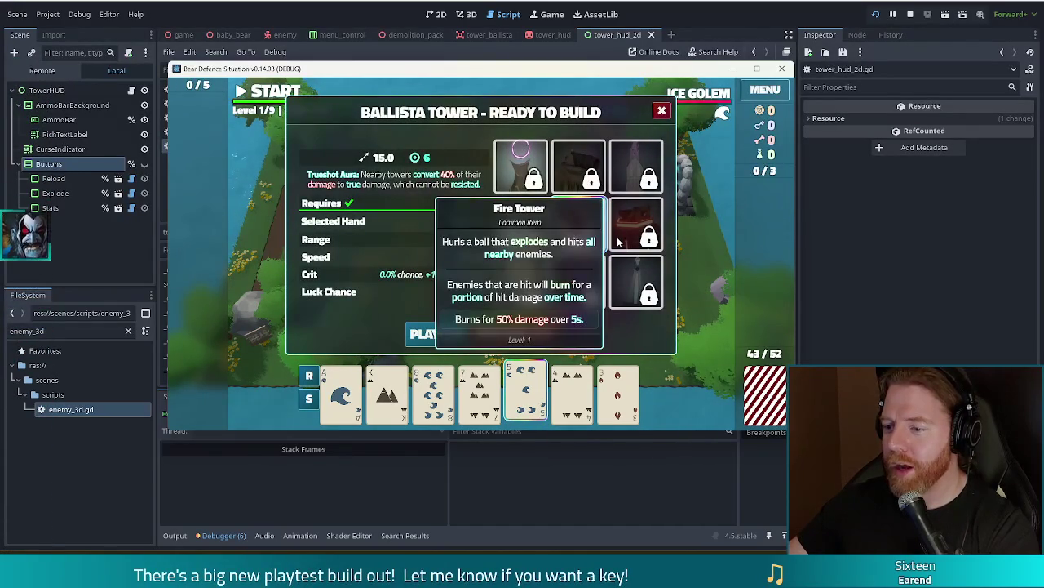
left_click(664, 110)
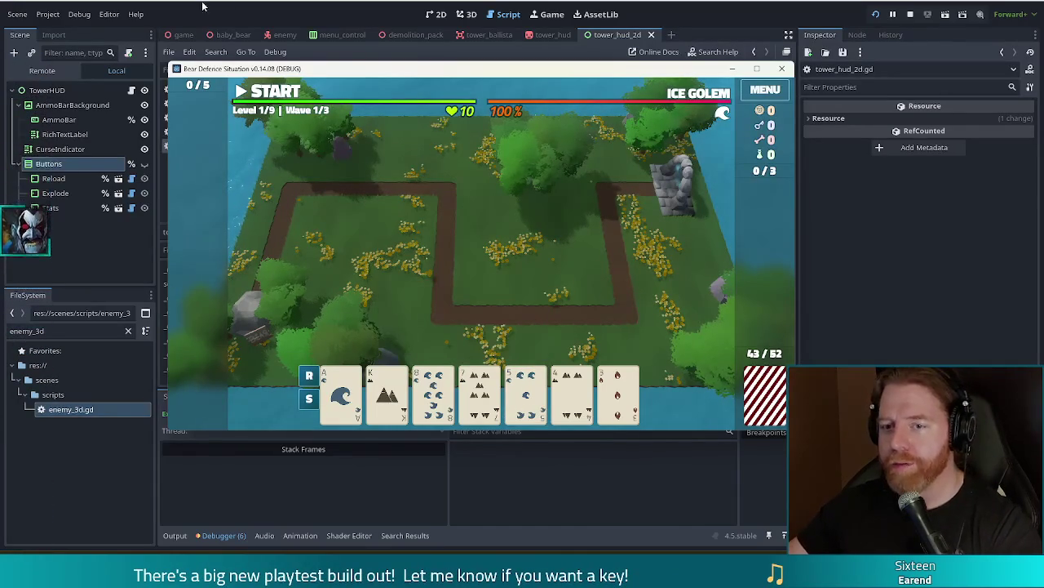
left_click(189, 38)
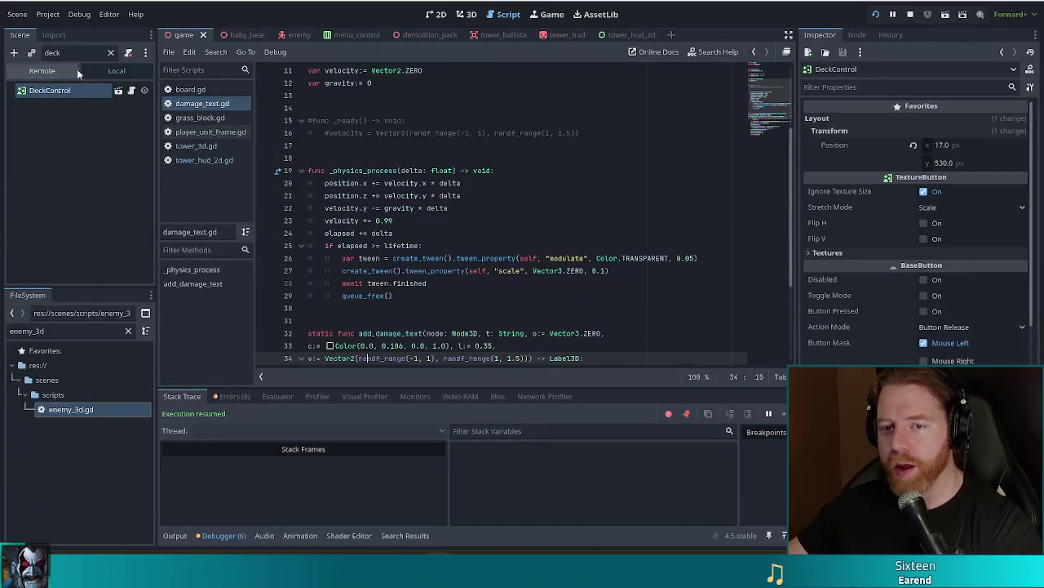
left_click(108, 52)
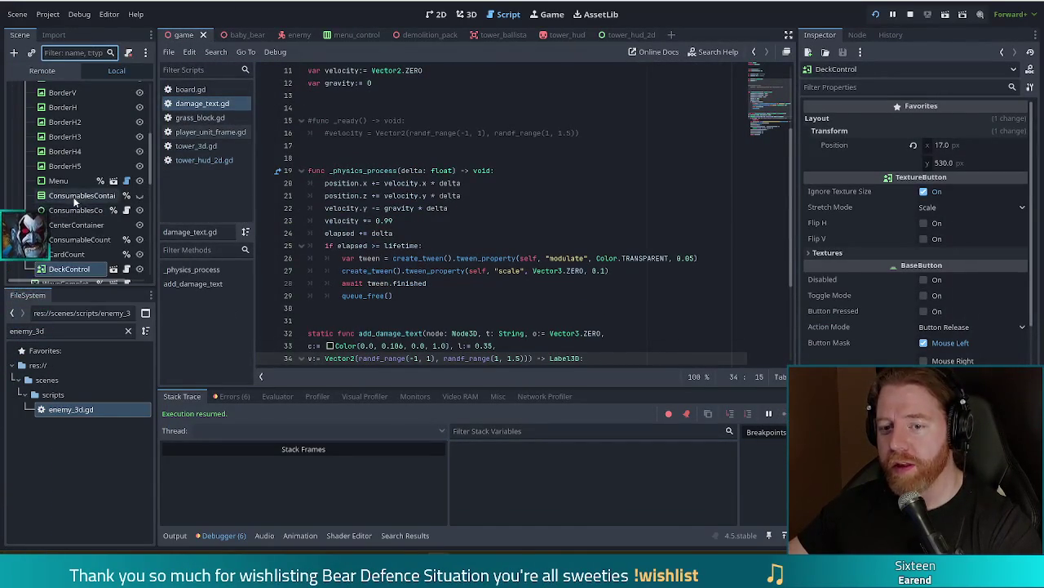
scroll(26, 137, "up", 4)
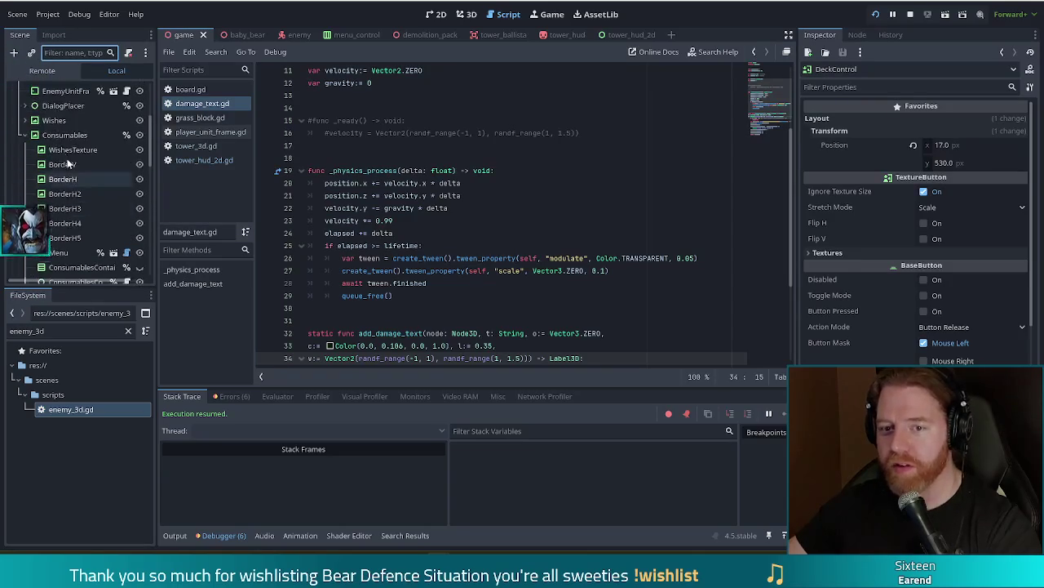
left_click(26, 135)
scroll(26, 163, "up", 6)
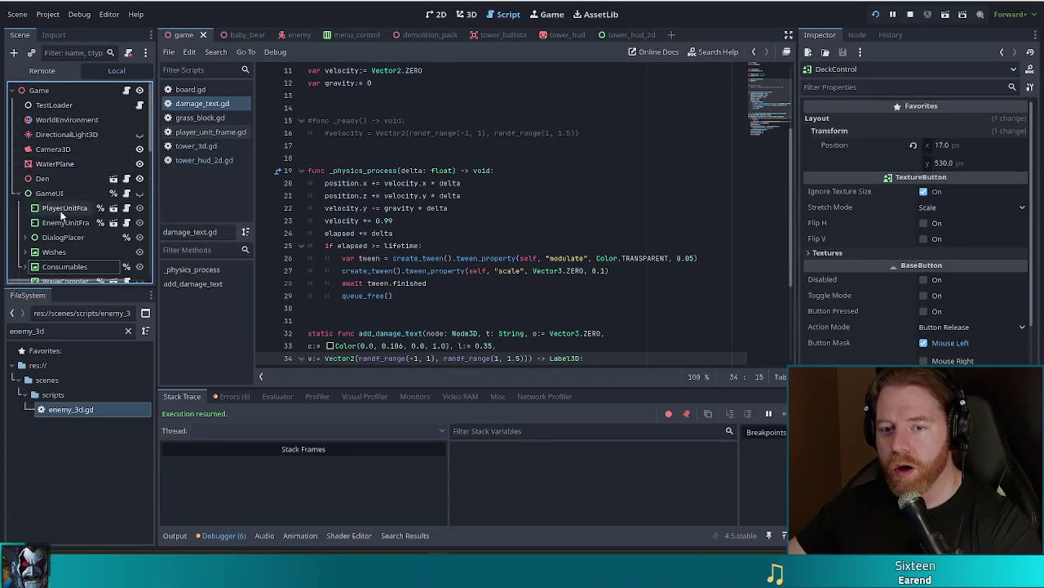
scroll(66, 217, "down", 5)
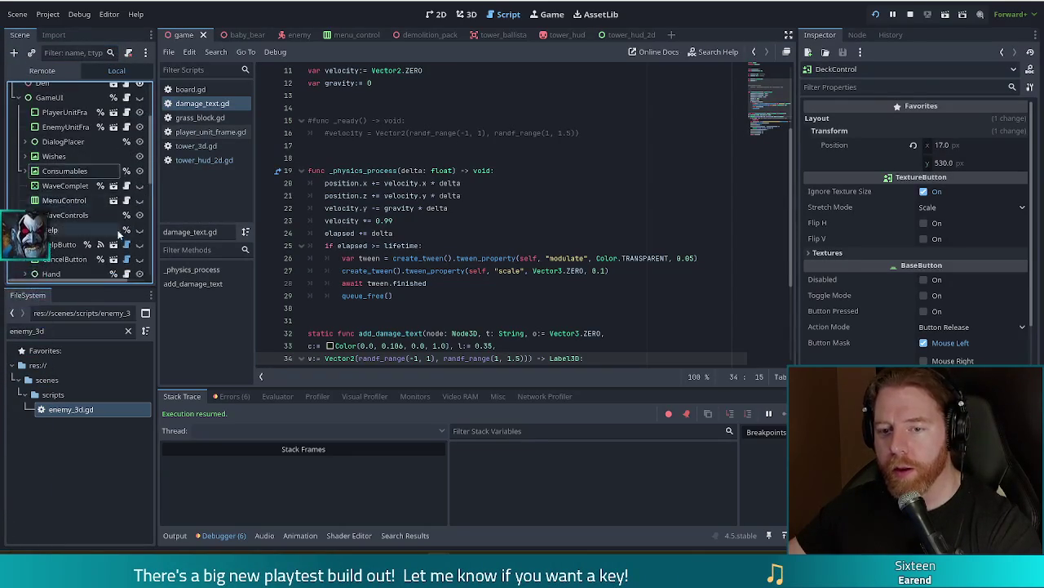
scroll(82, 228, "down", 4)
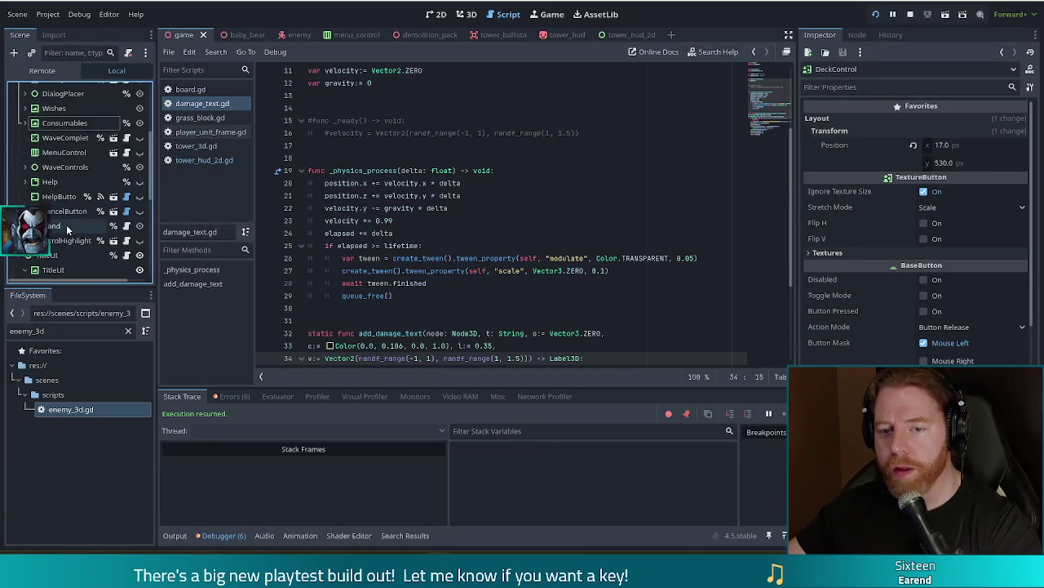
left_click(18, 231)
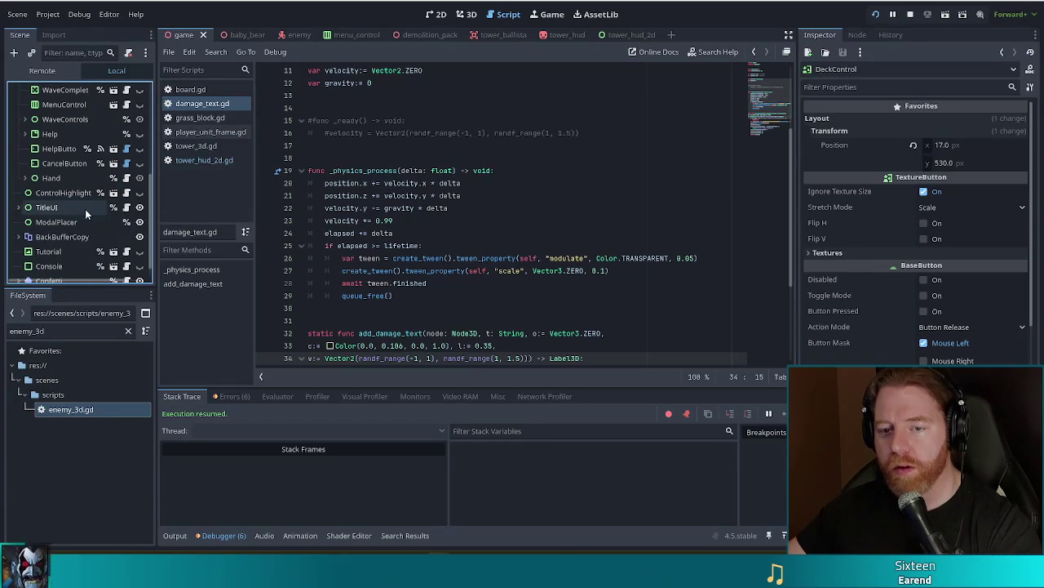
left_click(62, 210)
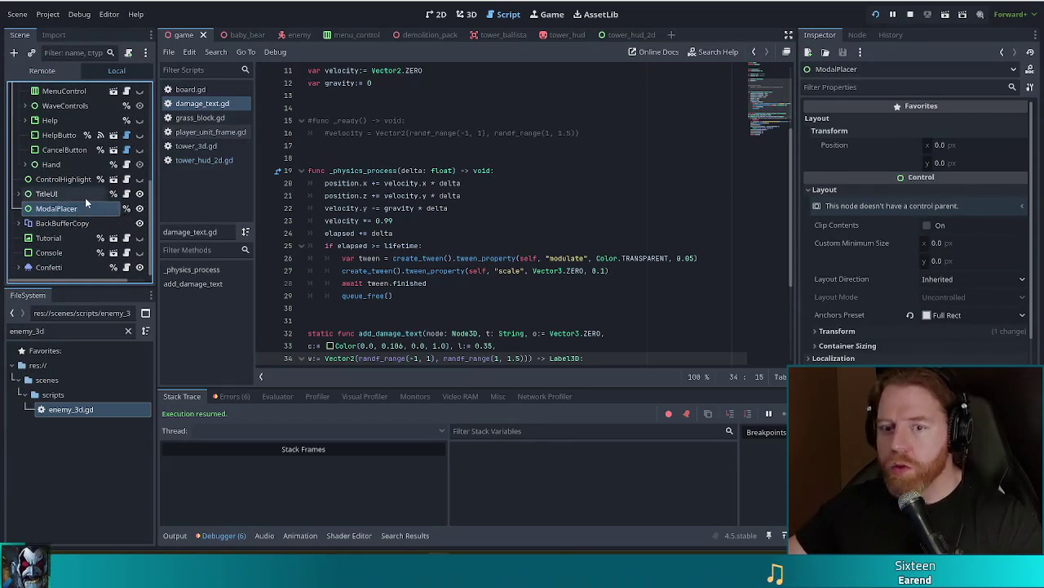
scroll(85, 202, "up", 3)
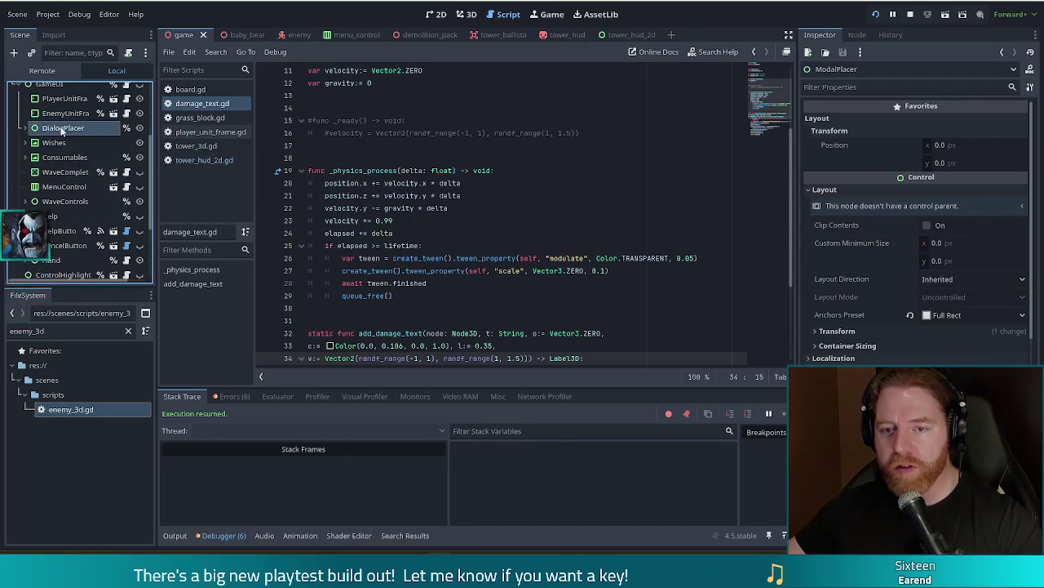
left_click(61, 129)
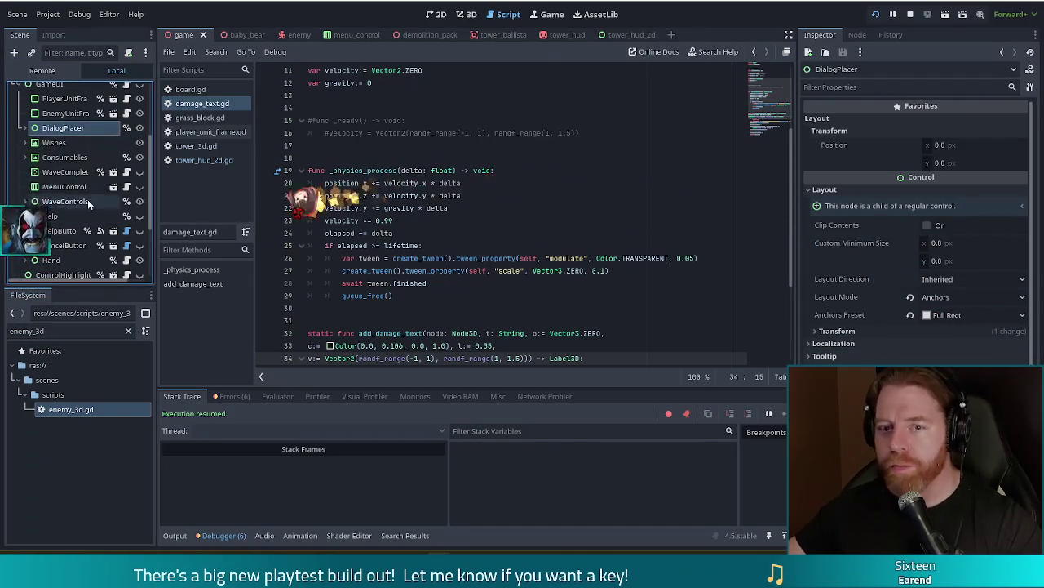
scroll(87, 200, "up", 2)
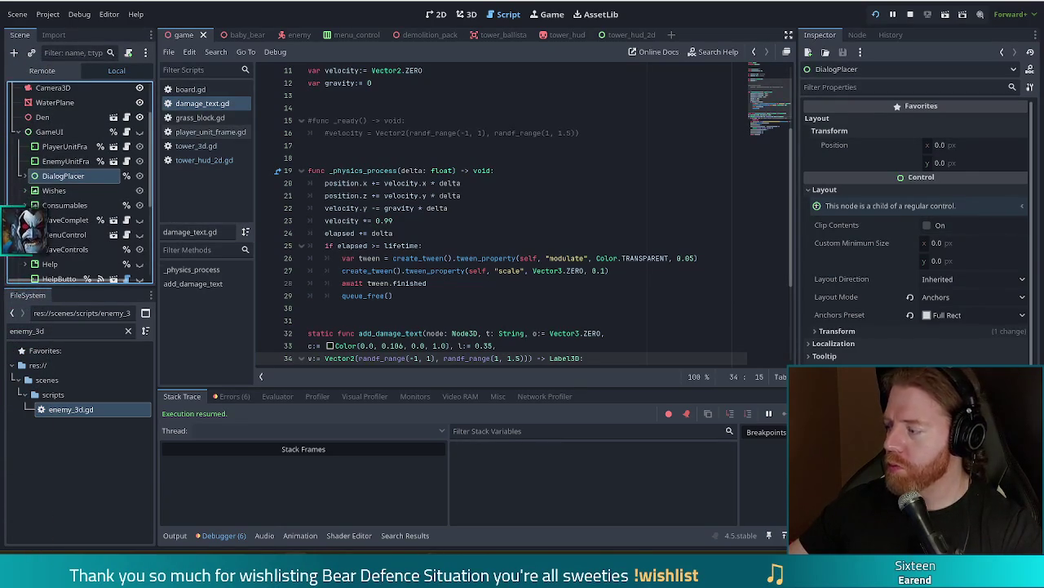
left_click(453, 229)
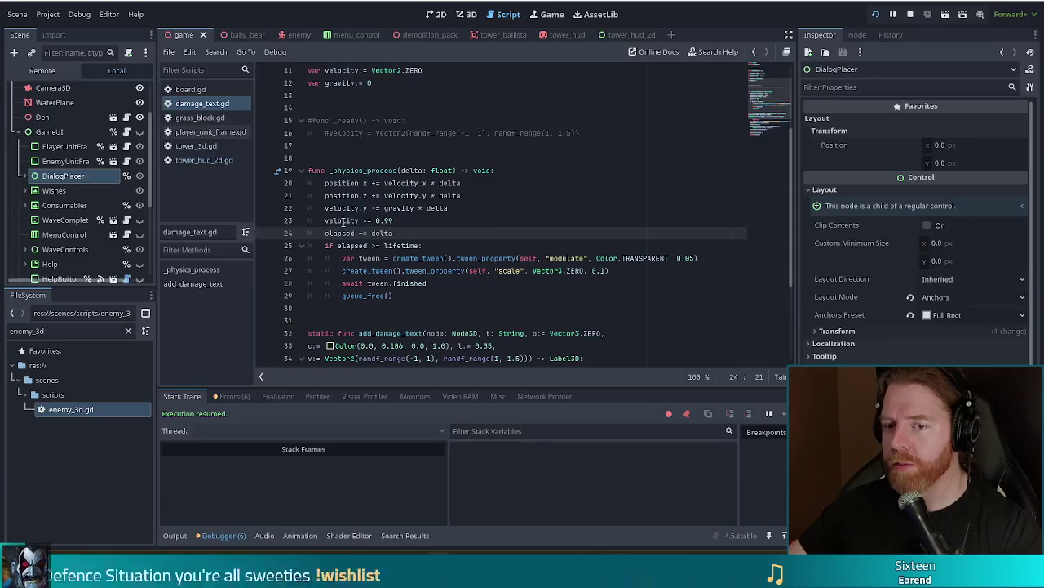
scroll(150, 155, "down", 3)
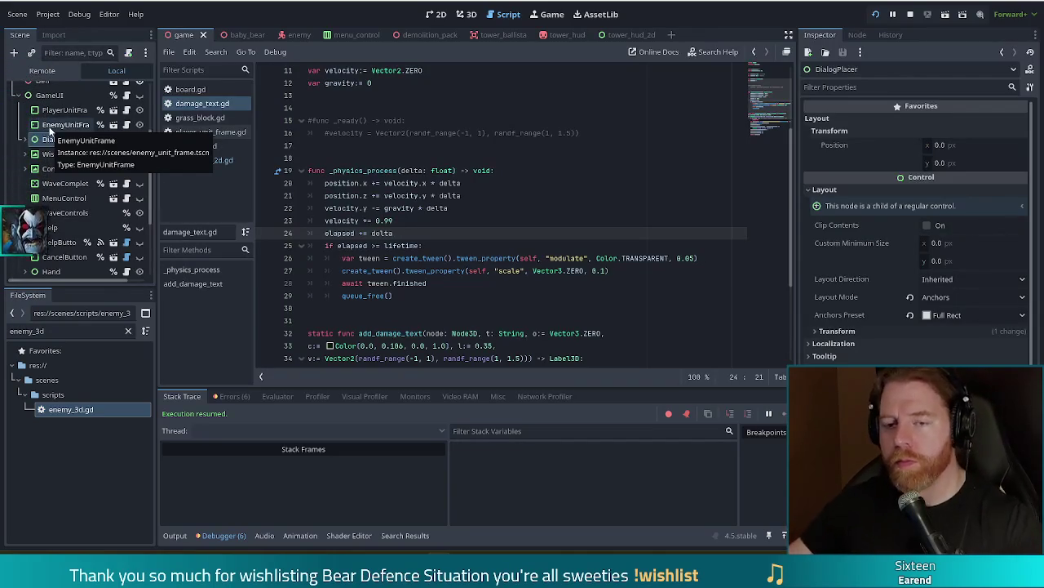
left_click(50, 96)
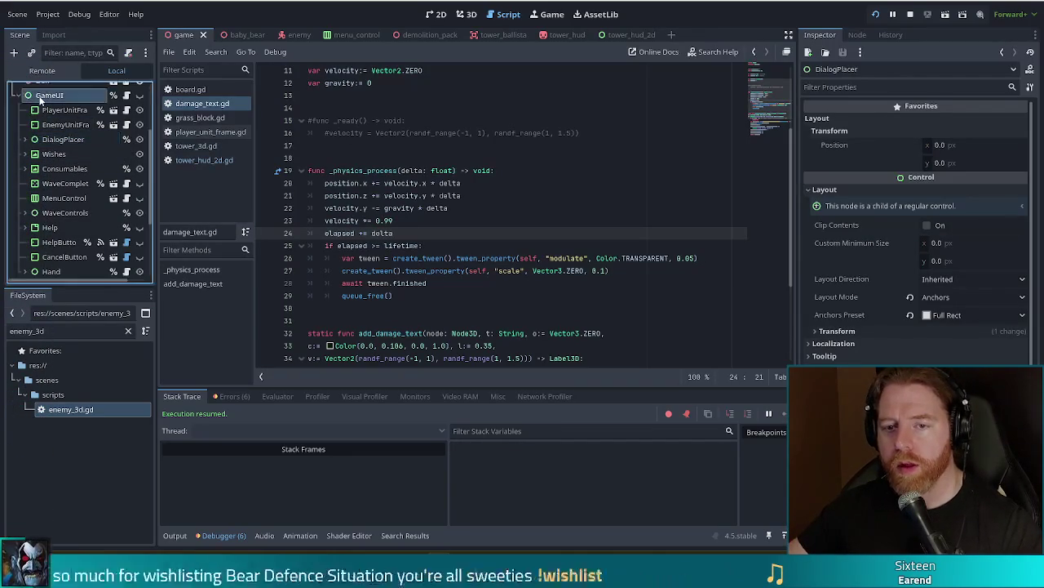
right_click(52, 98)
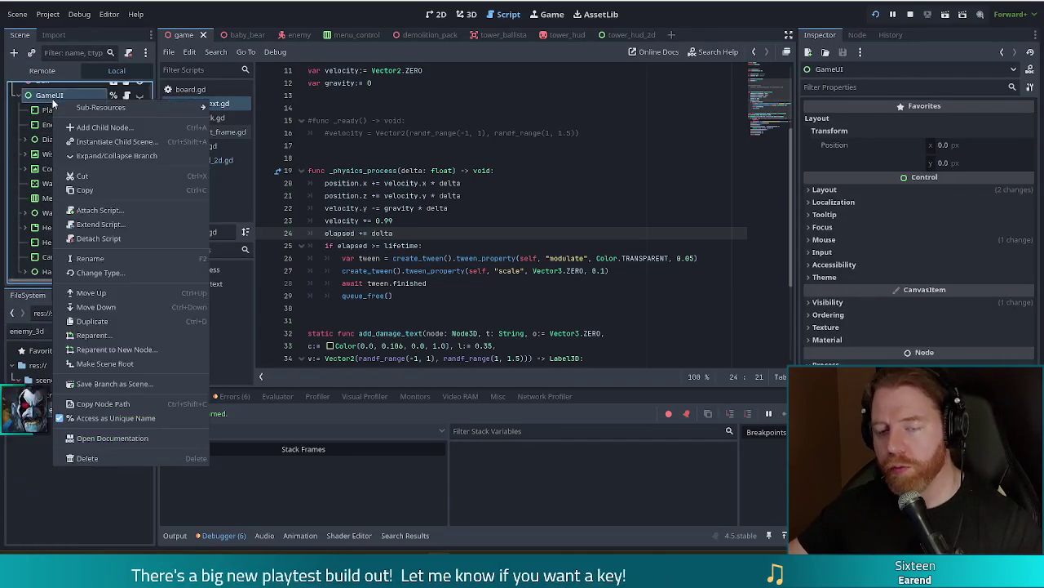
Add a plain Control child to GameUI and place it directly below EnemyUnitFrame
left_click(97, 128)
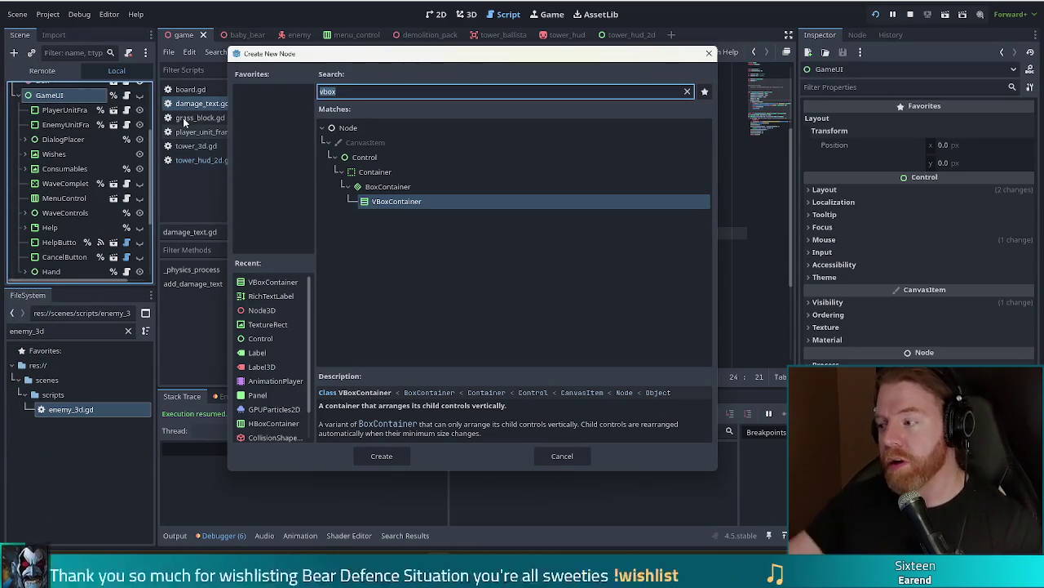
double_click(364, 157)
mouse_move(55, 268)
left_mouse_down()
mouse_move(79, 107)
mouse_move(70, 191)
left_mouse_up()
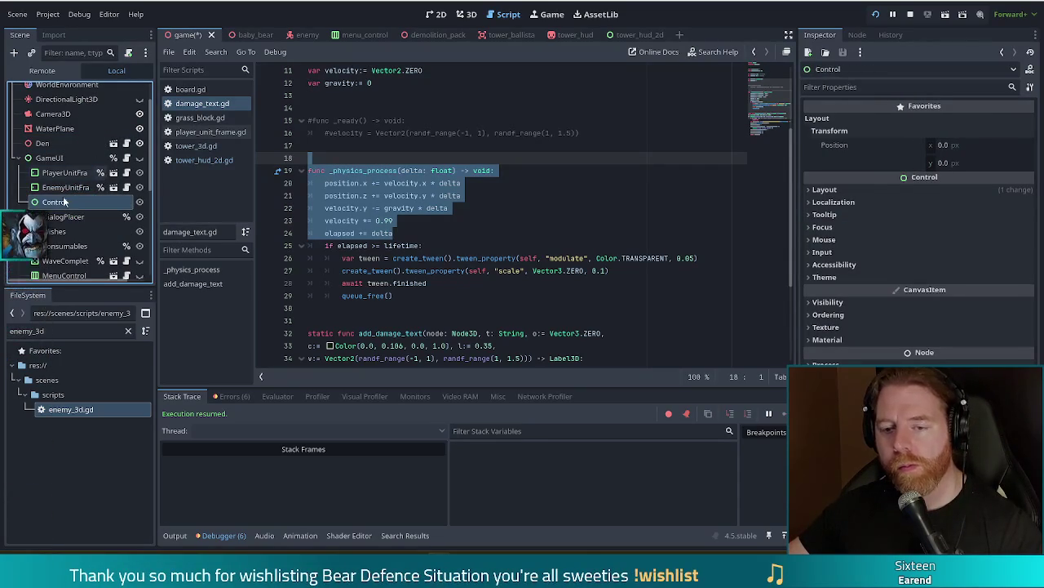
double_click(61, 204)
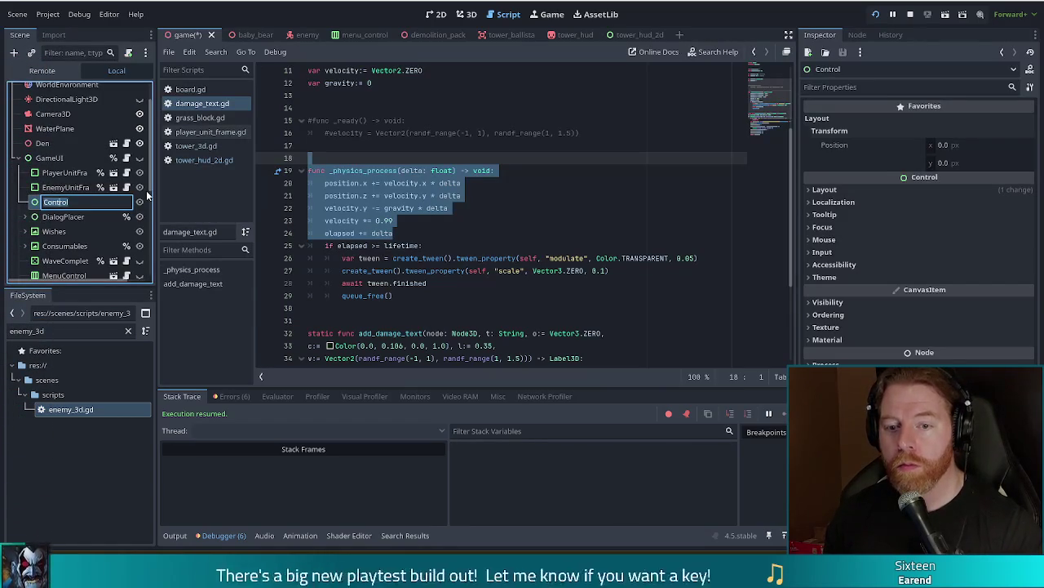
Name the new GameUI child 'TowerHUDPlacer' and save the game scene with Ctrl+S
type("TowerHUD")
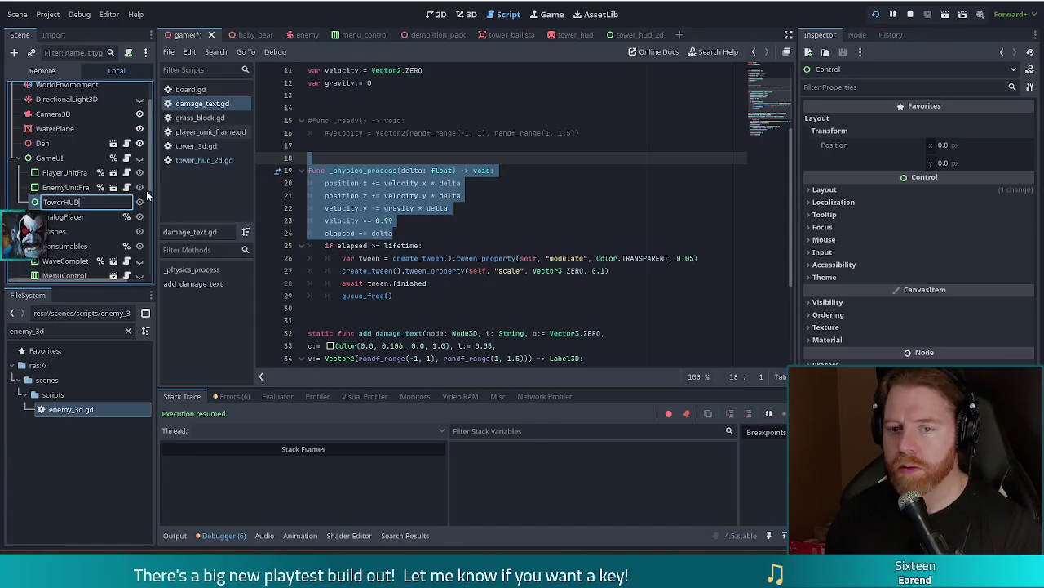
key("Return")
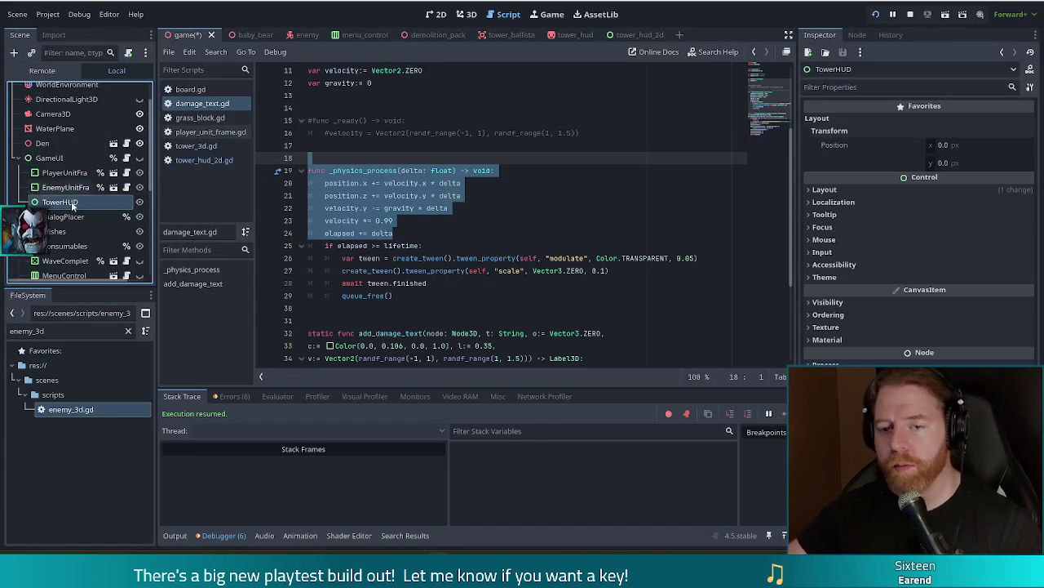
type("Placer")
key("Return")
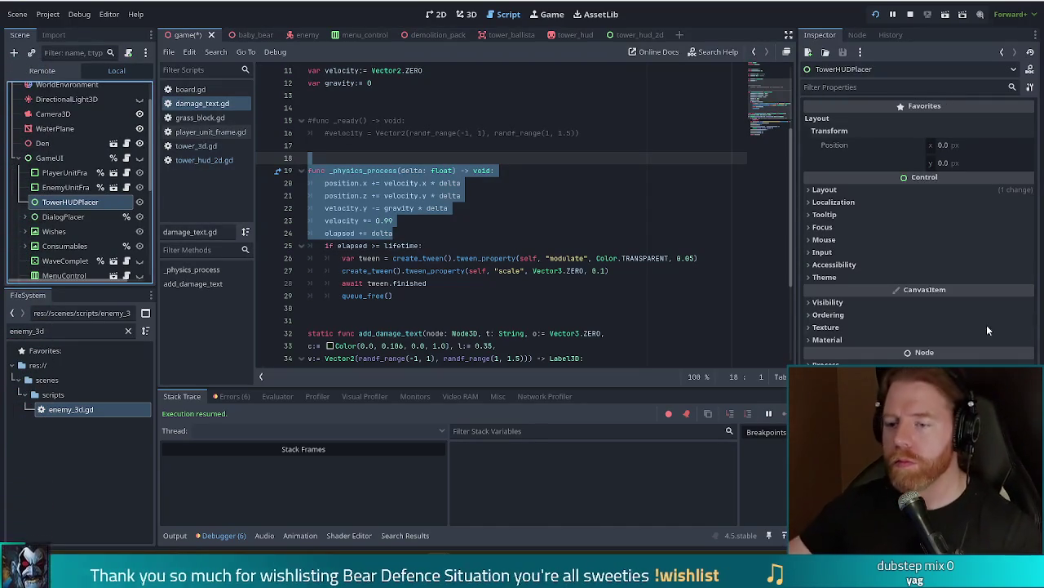
key("Right")
key("ctrl+s")
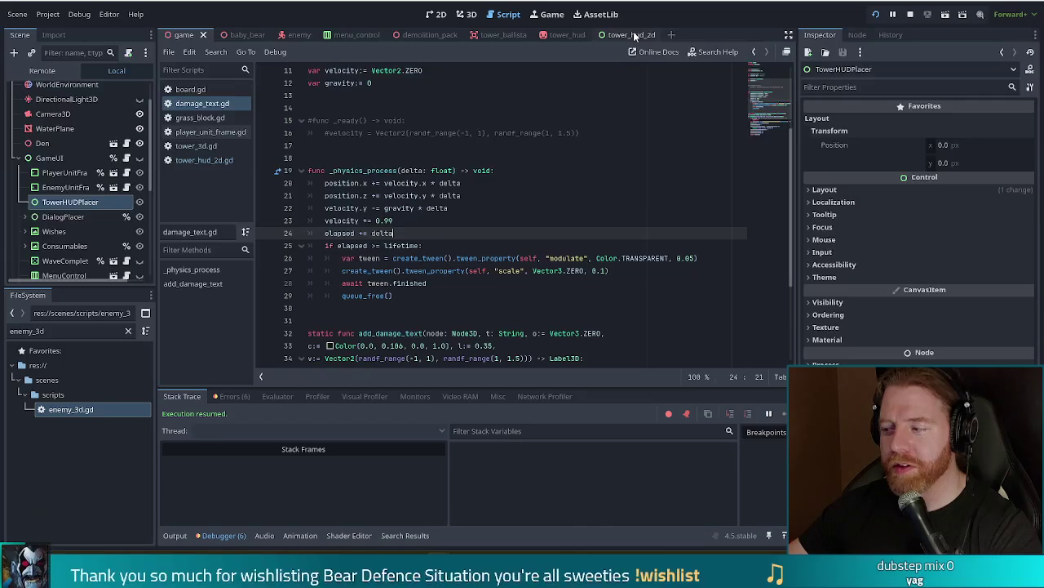
Look over the tower_hud_2d scene, then close the tower_hud scene tab
right_click(633, 31)
left_click(474, 257)
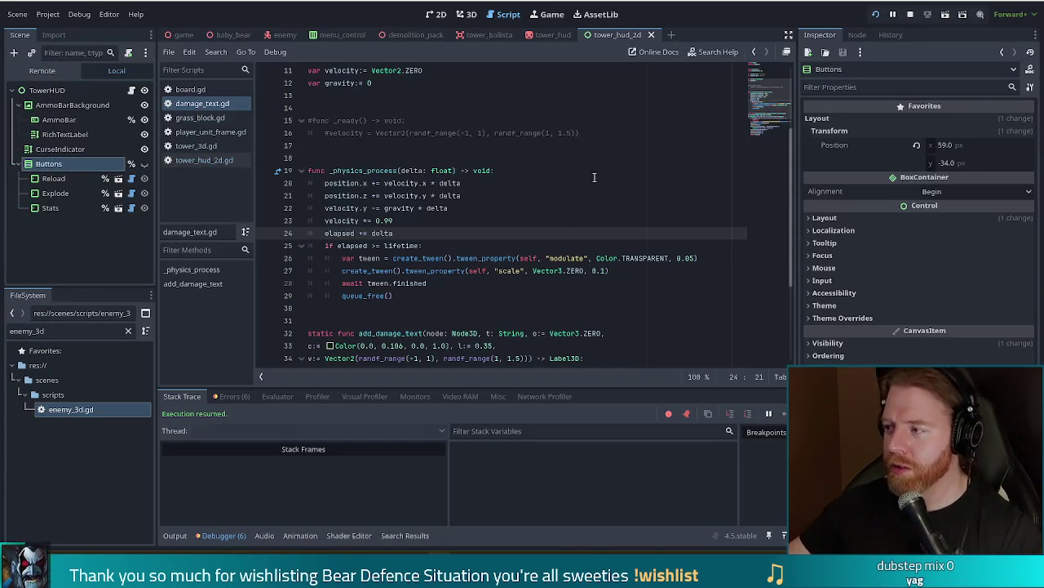
key("Up")
key("Up")
key("Up")
key("Right")
key("Right")
key("Right")
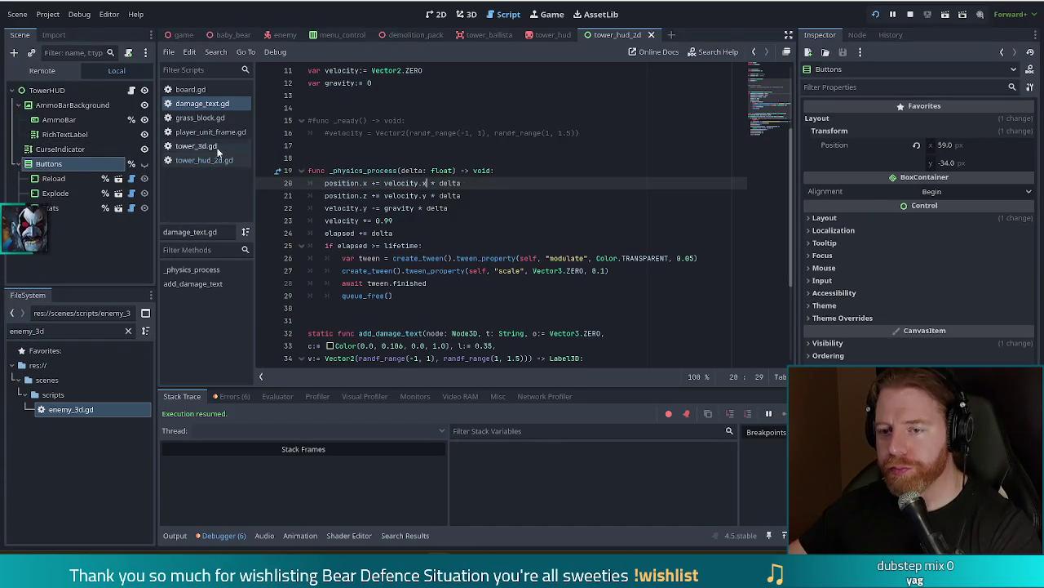
left_click(542, 36)
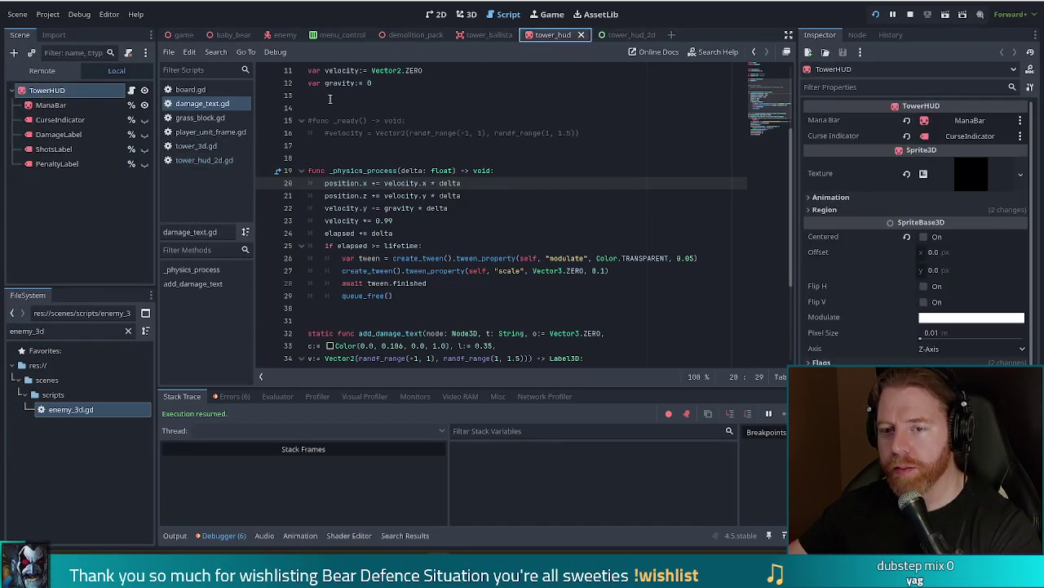
left_click(581, 35)
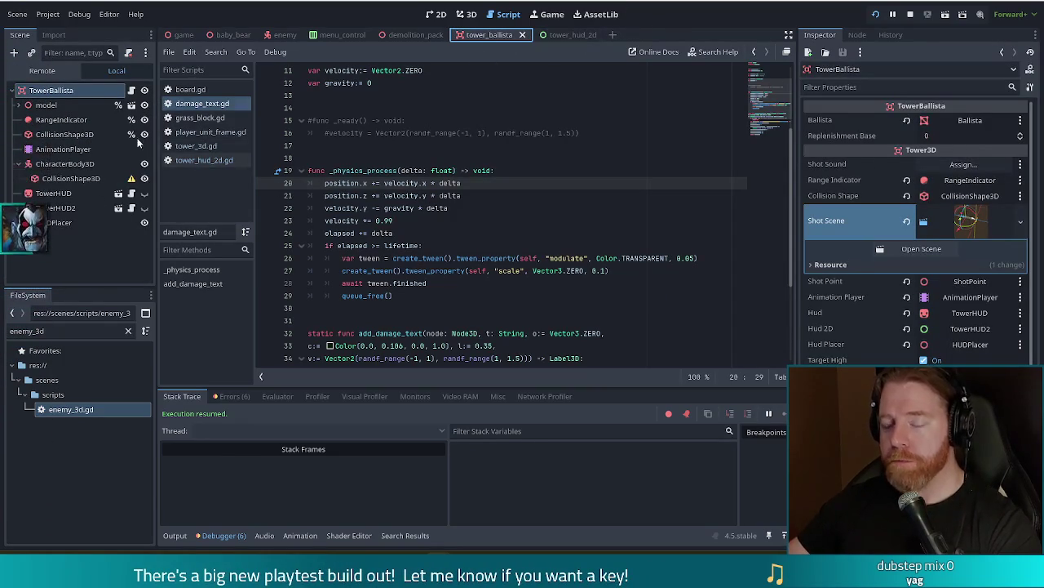
In tower_ballista, show then hide TowerHUD2 to check it, and save the scene
left_click(86, 208)
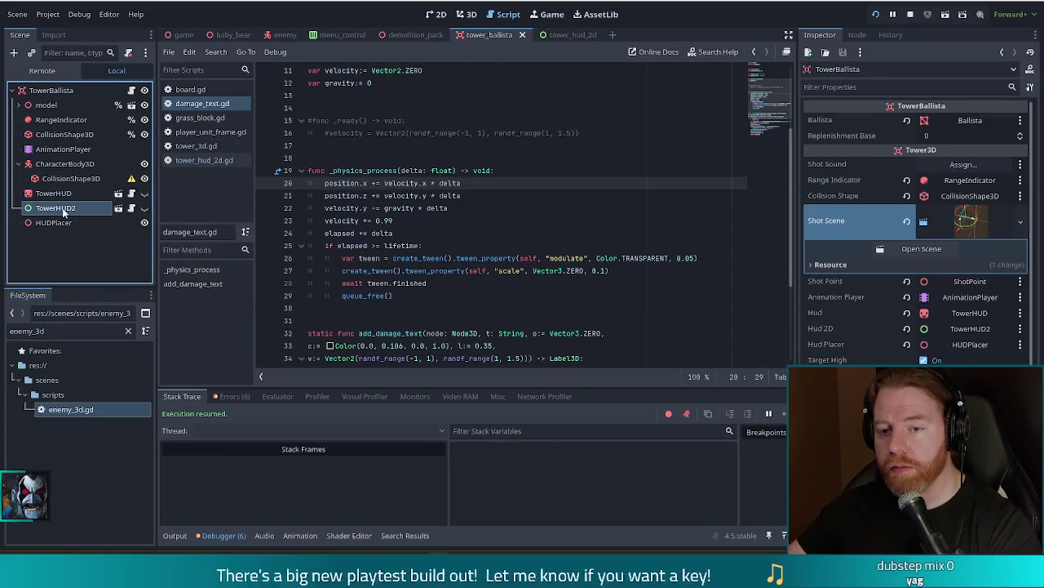
left_click(464, 15)
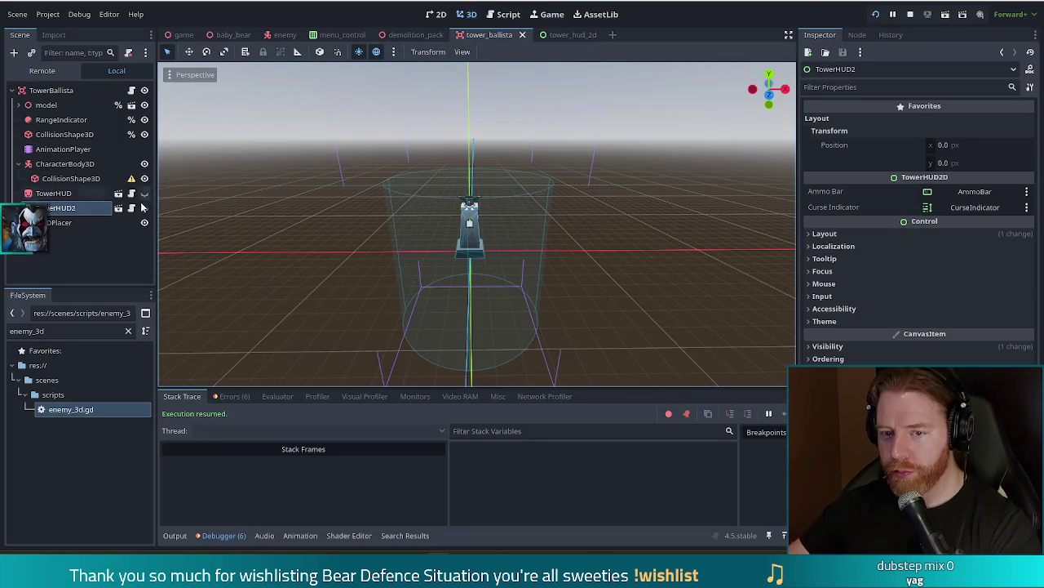
left_click(144, 208)
left_click(434, 14)
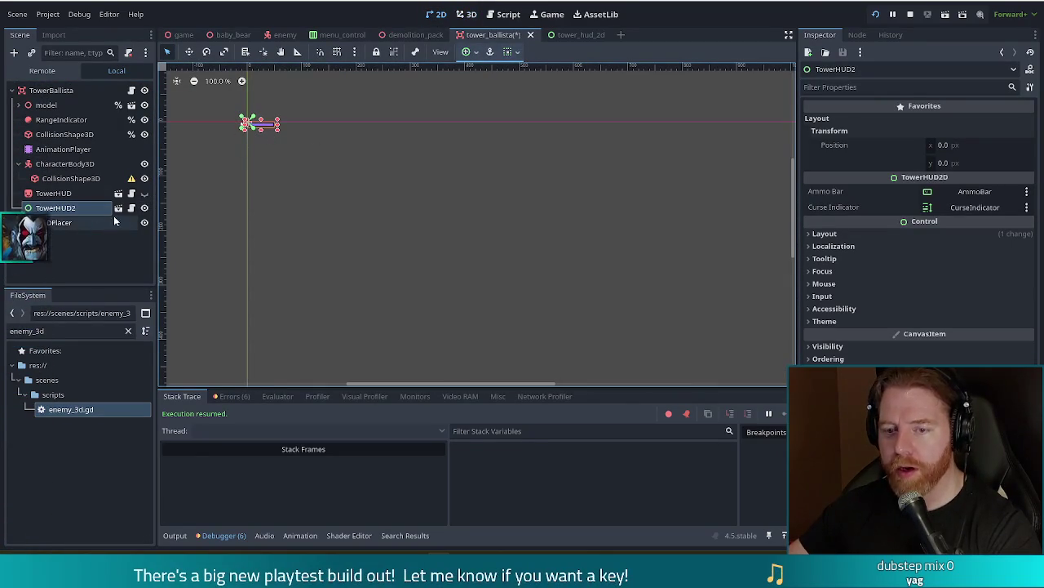
left_click(147, 207)
key("ctrl+s")
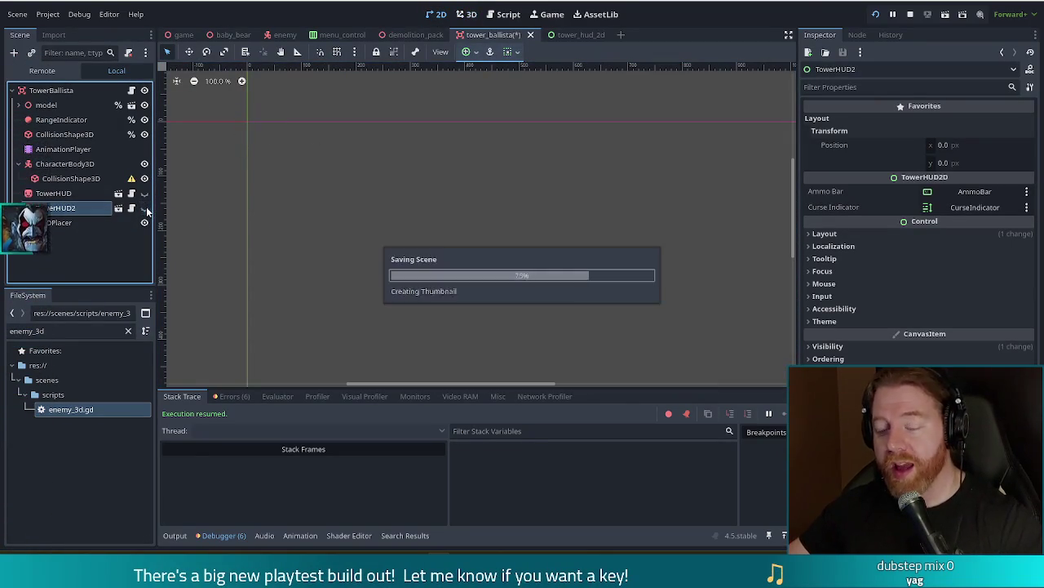
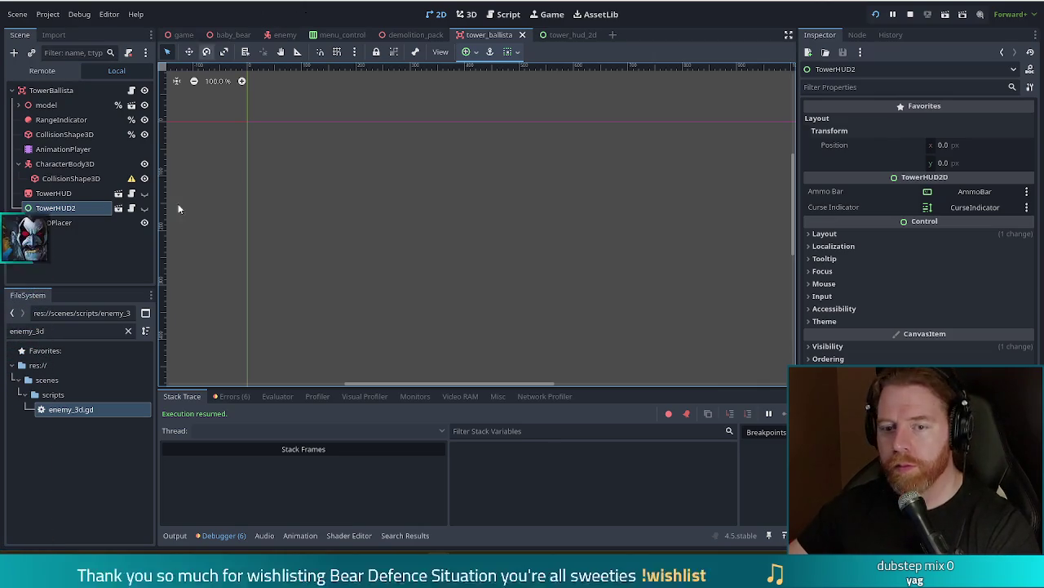
In the Script workspace, review tower_hud_2d.gd's _ready code, then open tower_3d.gd at its exported variables
left_click(504, 14)
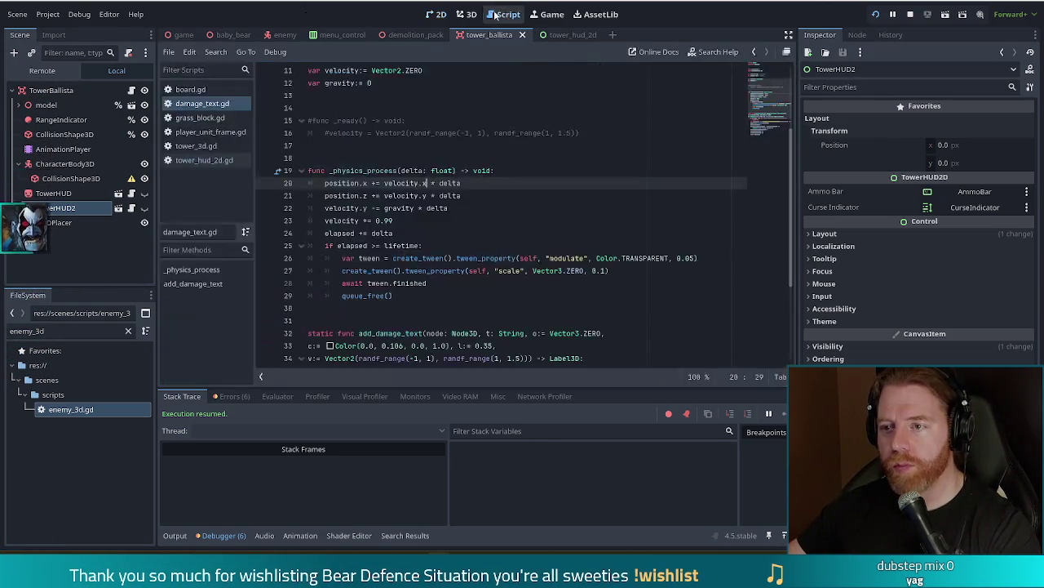
scroll(772, 83, "up", 4)
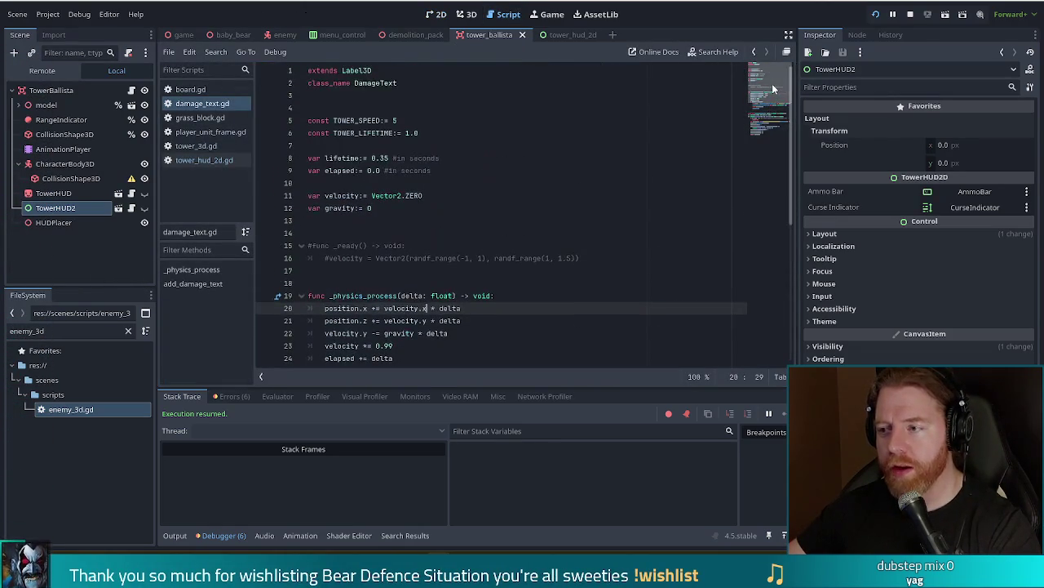
left_click_drag(773, 88, 776, 106)
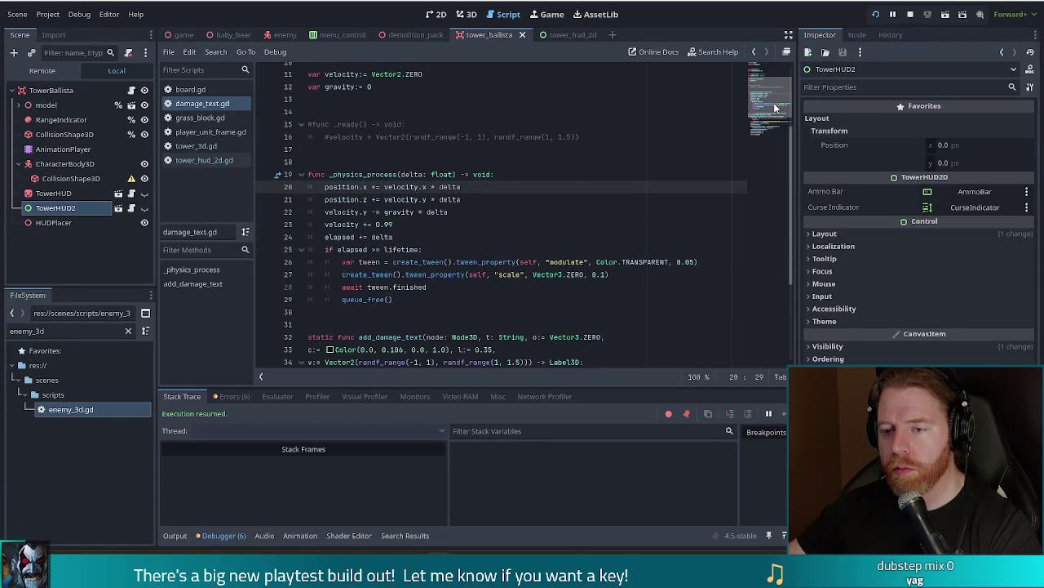
left_click(204, 160)
scroll(779, 126, "up", 4)
left_click_drag(779, 125, 775, 95)
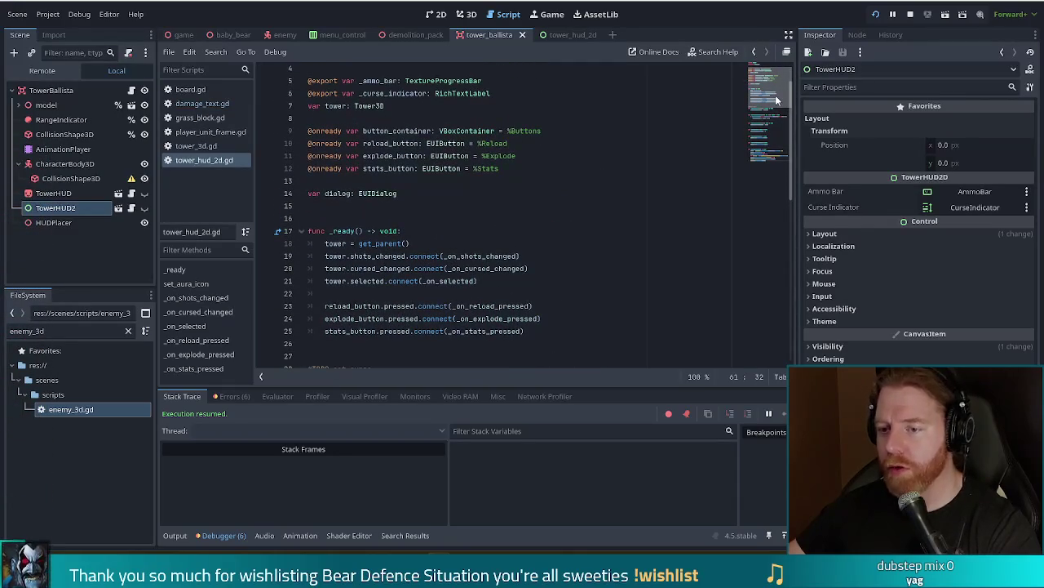
scroll(584, 148, "down", 2)
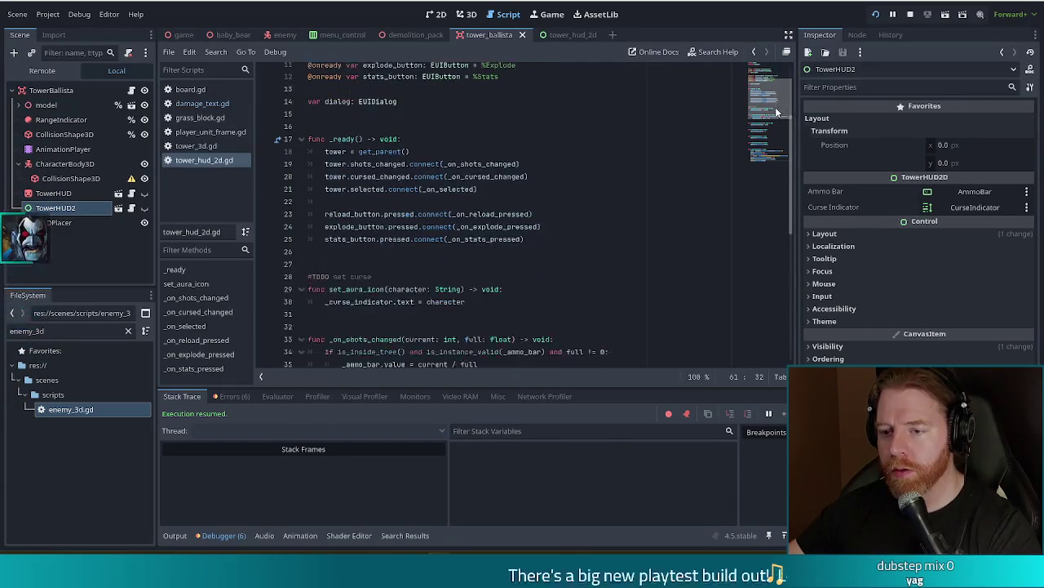
left_click(369, 213)
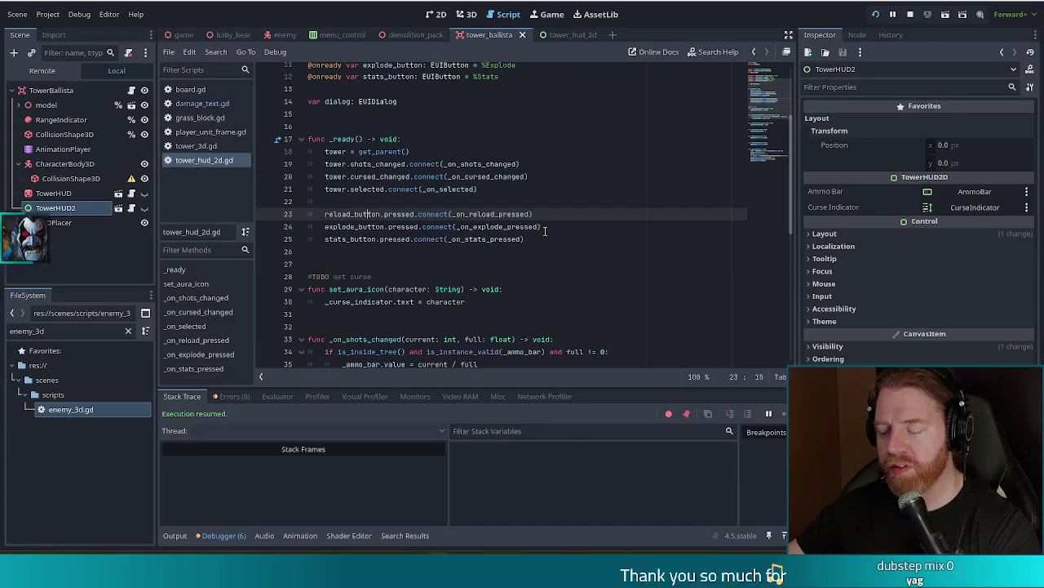
left_click(196, 145)
left_click(458, 159)
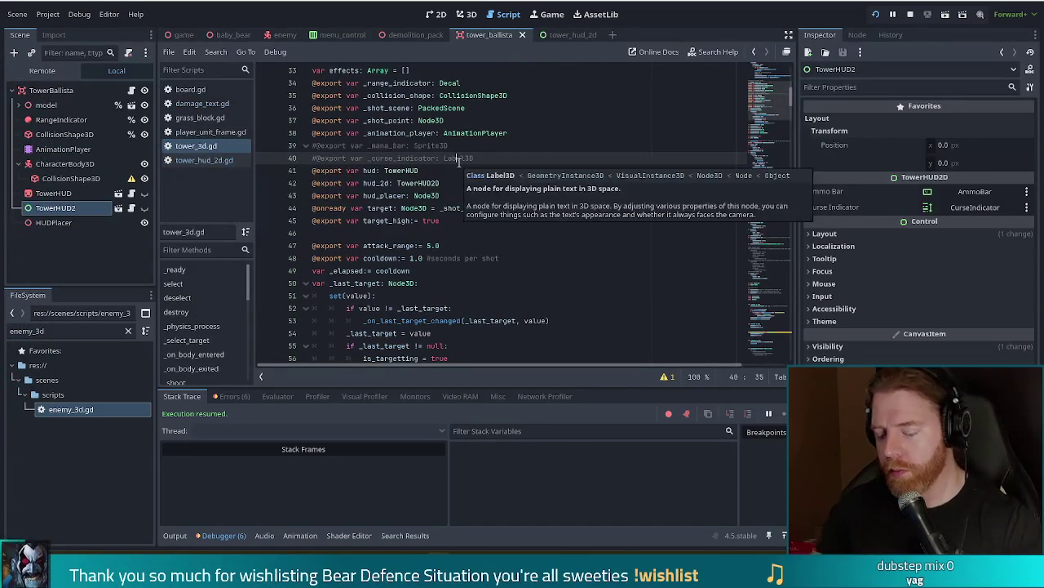
Search tower_3d.gd for hud_2d and jump to the hud_2d.show() positioning block
key("ctrl+f")
type("hud_2d")
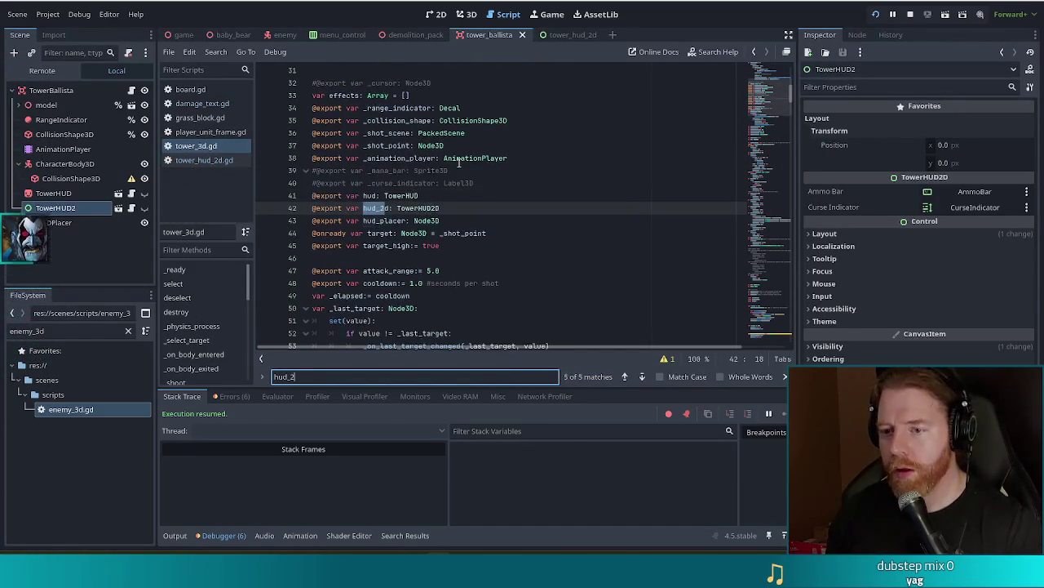
left_click(642, 376)
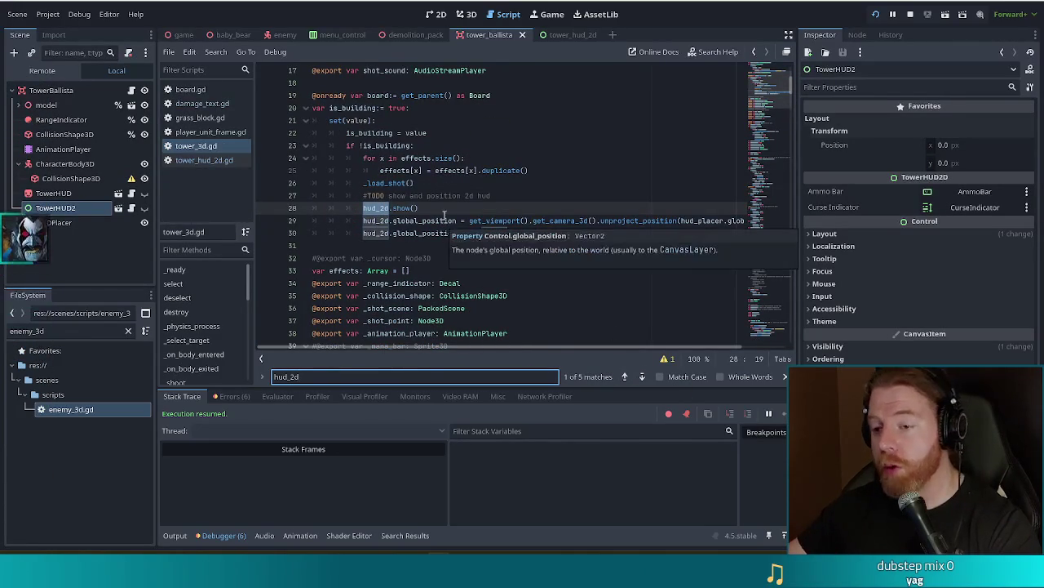
left_click(475, 212)
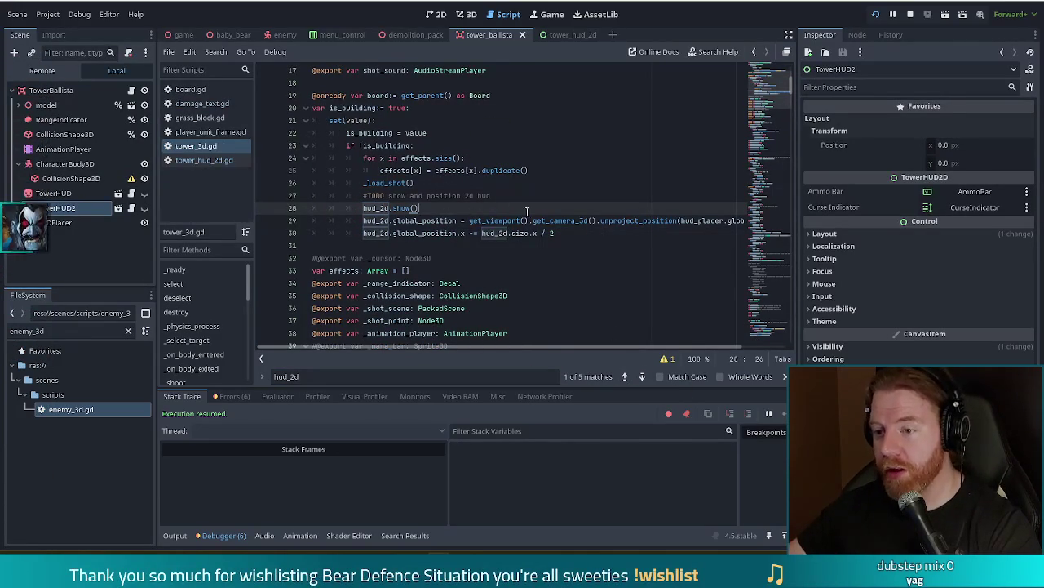
left_click(575, 232)
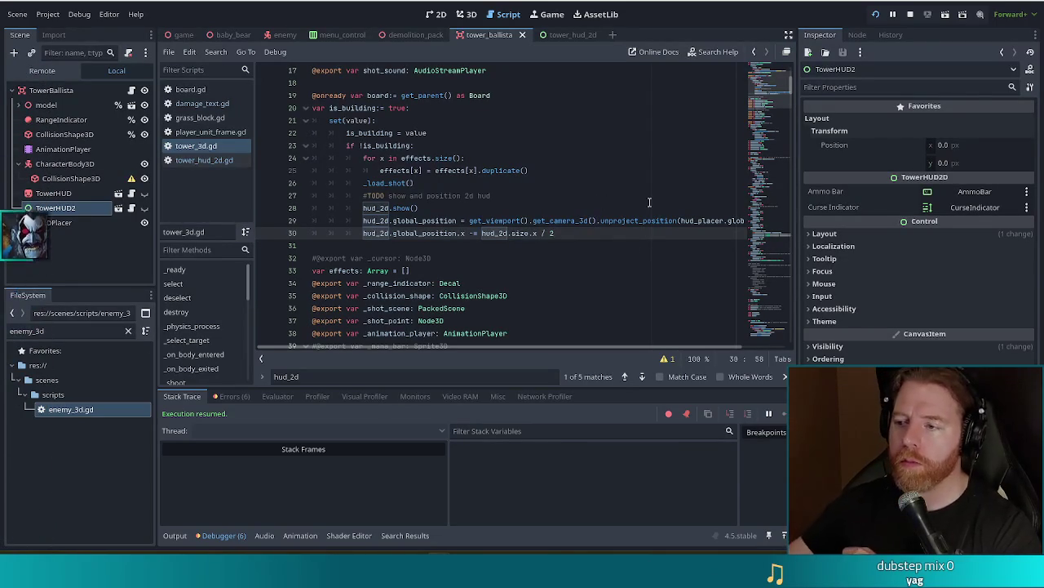
Select the TODO comment on line 27 and the hud_2d show-and-position lines below it
mouse_move(774, 85)
left_mouse_down()
mouse_move(772, 172)
mouse_move(763, 130)
mouse_move(735, 89)
mouse_move(705, 107)
left_mouse_up()
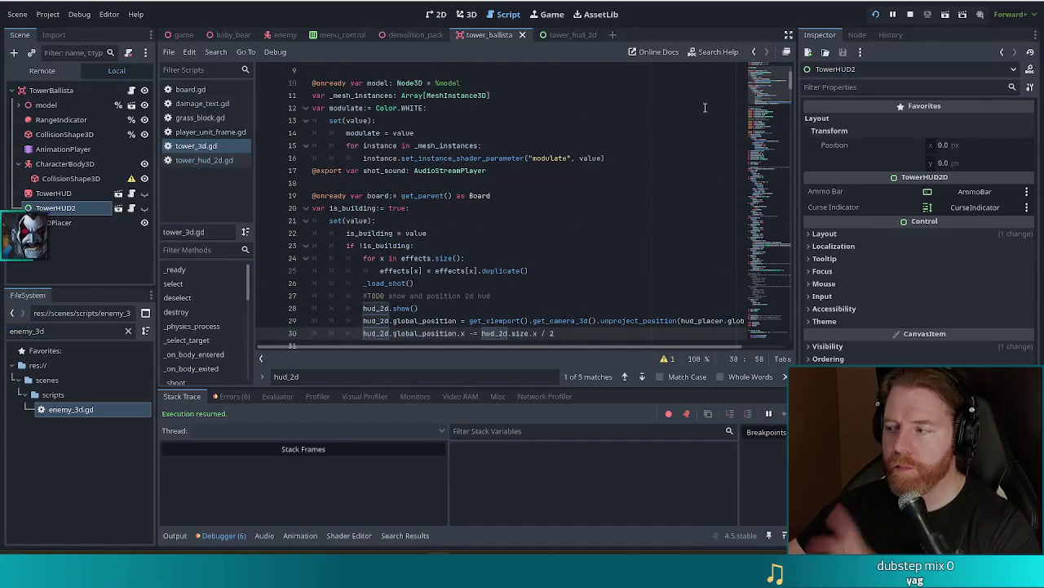
scroll(448, 222, "down", 3)
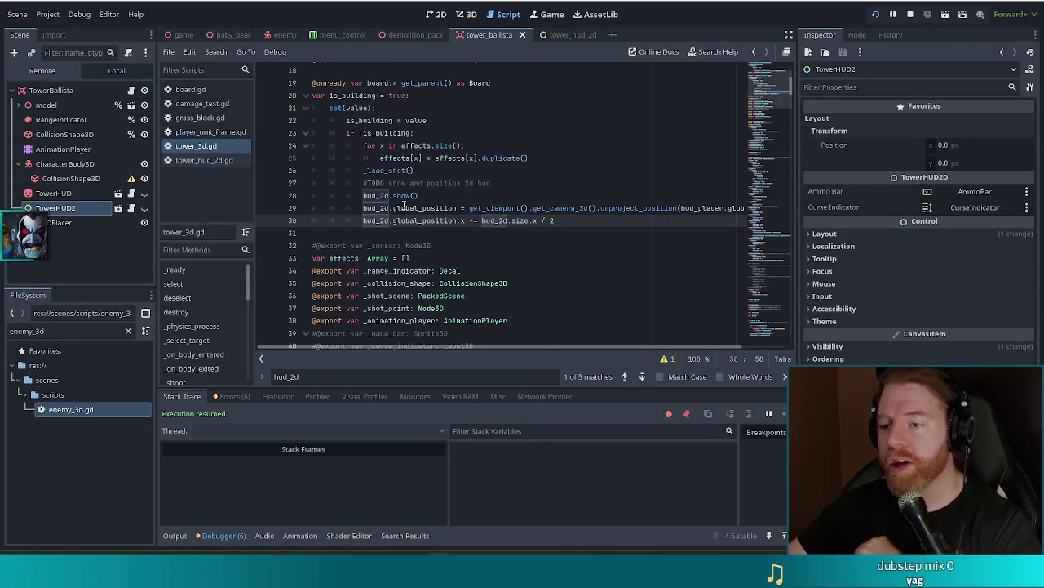
mouse_move(490, 183)
left_mouse_down()
mouse_move(367, 185)
mouse_move(466, 185)
left_mouse_up()
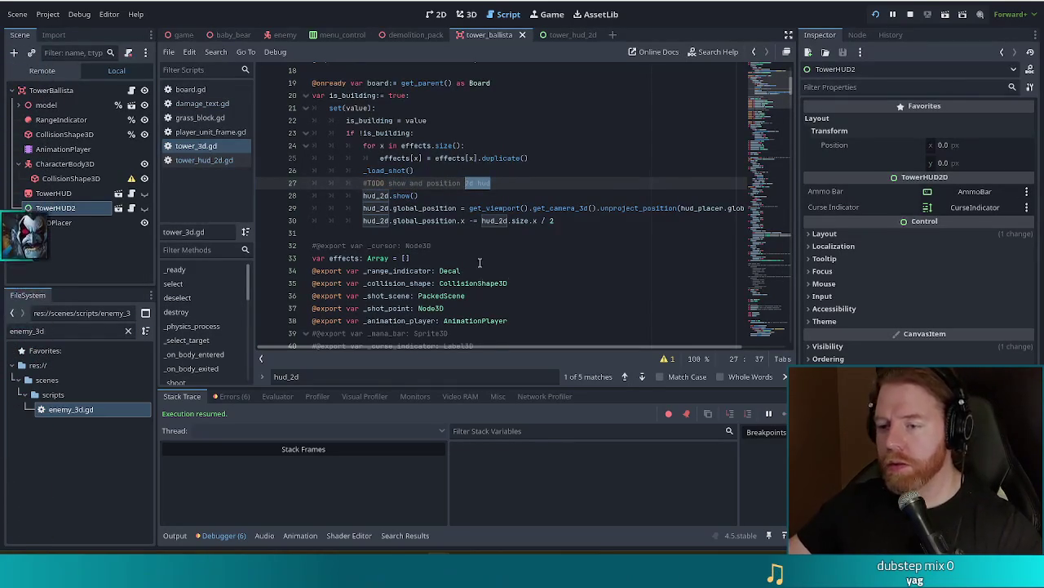
mouse_move(554, 220)
left_mouse_down()
mouse_move(531, 200)
mouse_move(563, 182)
left_mouse_up()
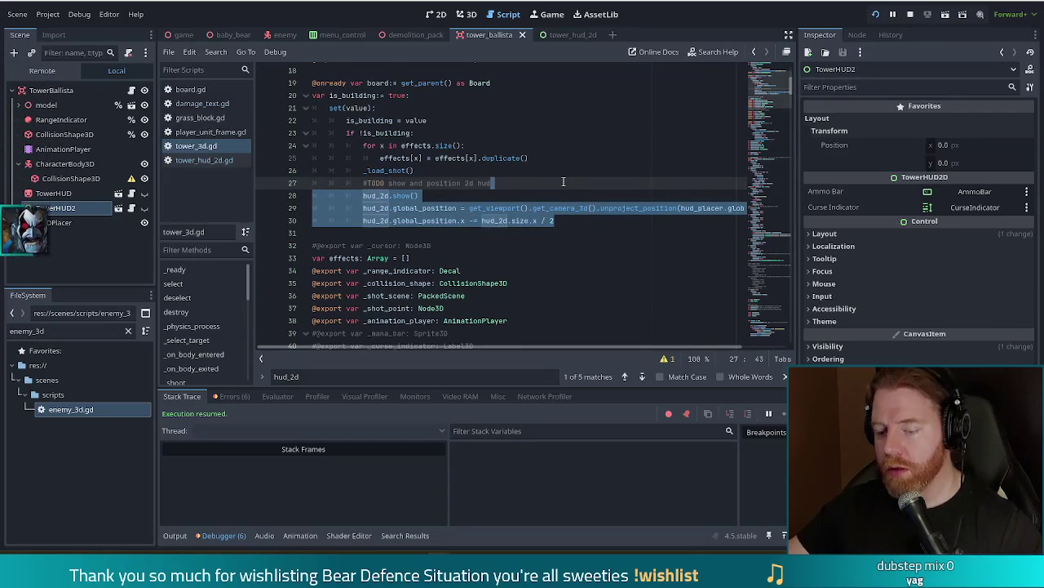
Cut the show-and-position lines, replace the TODO comment with hud_2d.prepare(), and reopen tower_hud_2d.gd
key("ctrl+x")
left_click(363, 183, "shift")
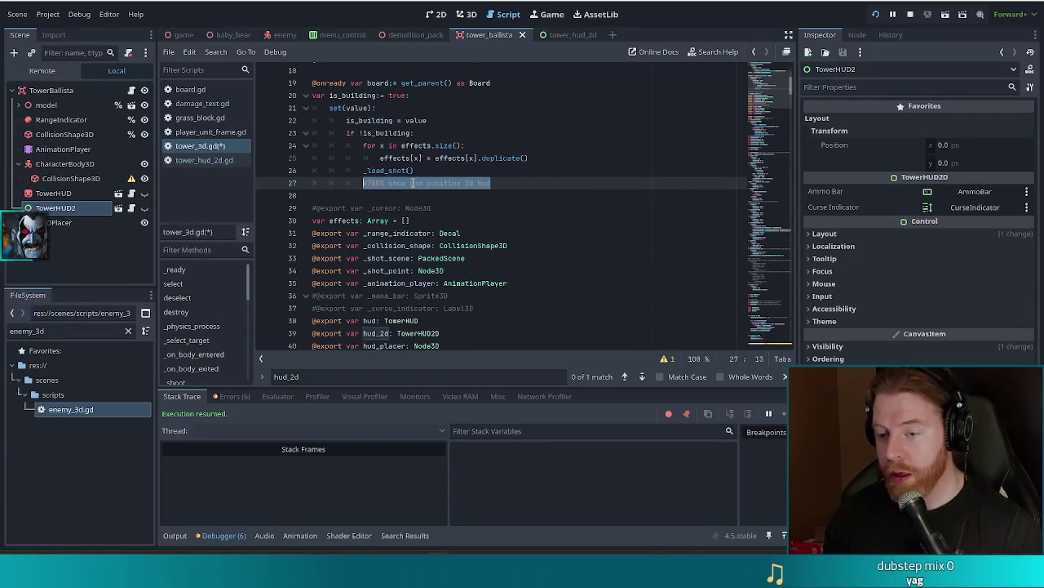
type("hud")
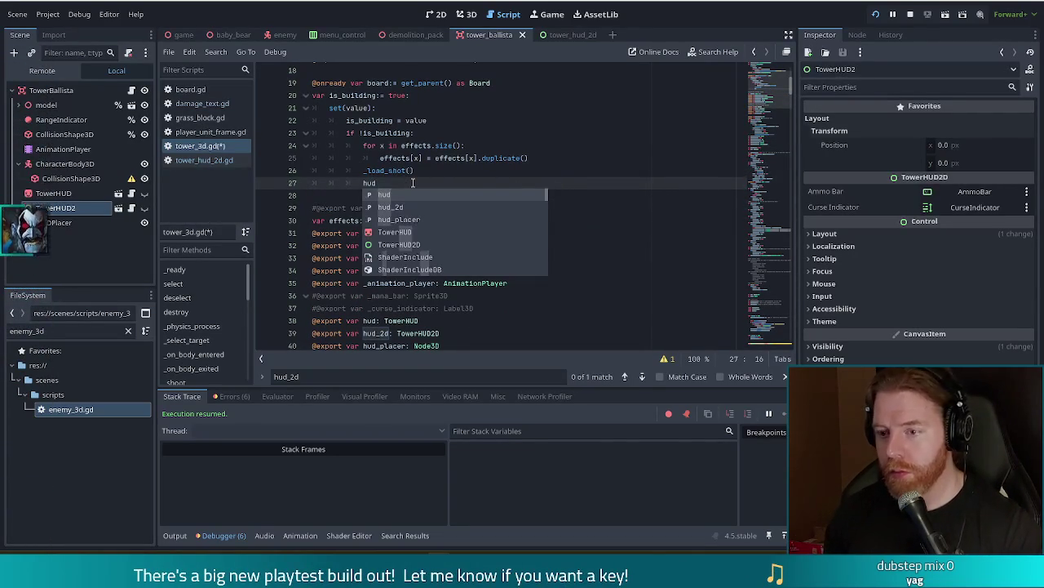
key("Down")
key("Return")
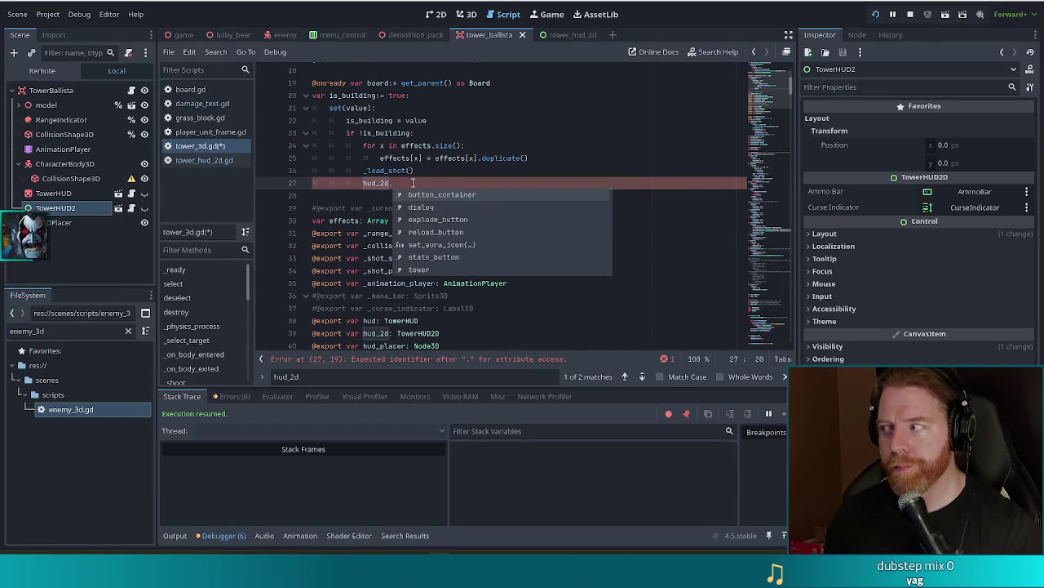
type("prep")
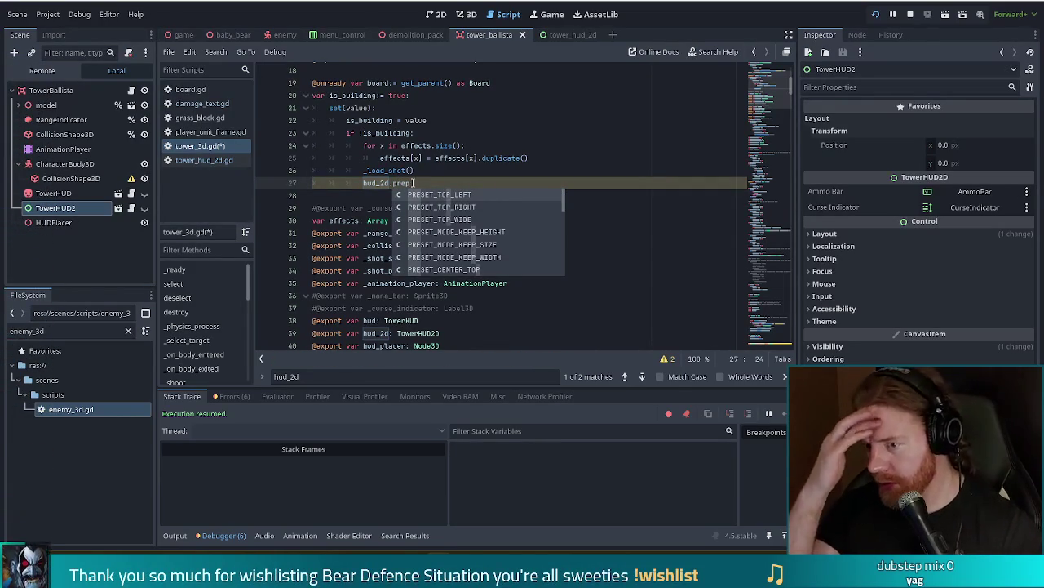
type("are()")
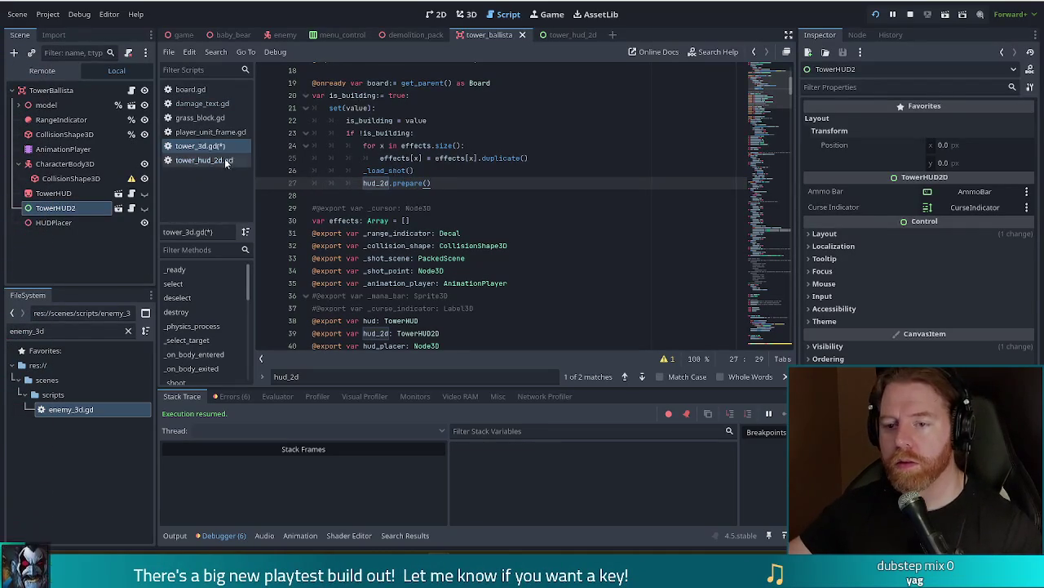
left_click(190, 161)
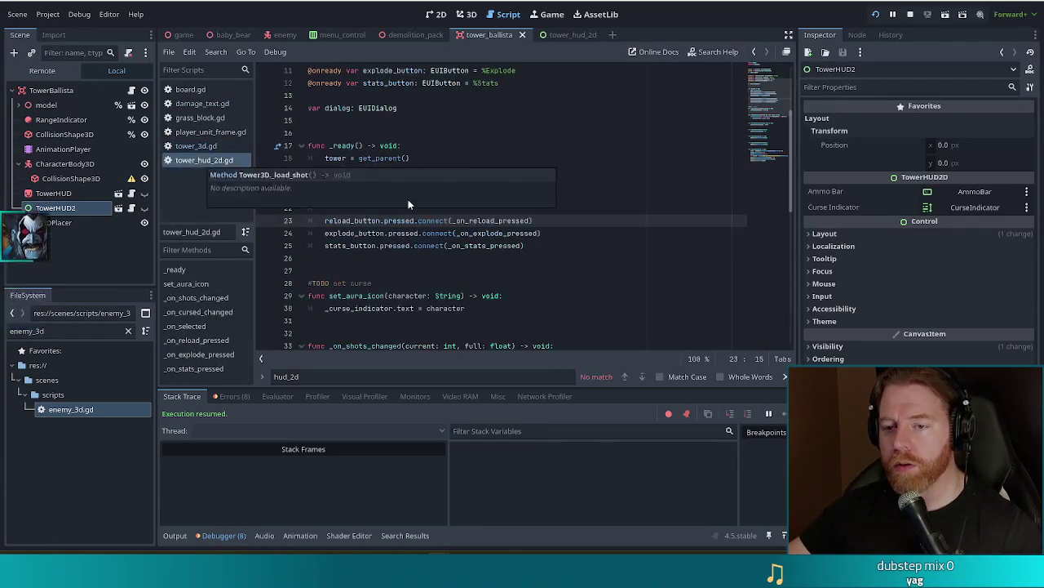
Add a prepare() -> void function after _ready and paste the cut HUD lines into it
scroll(611, 259, "down", 10)
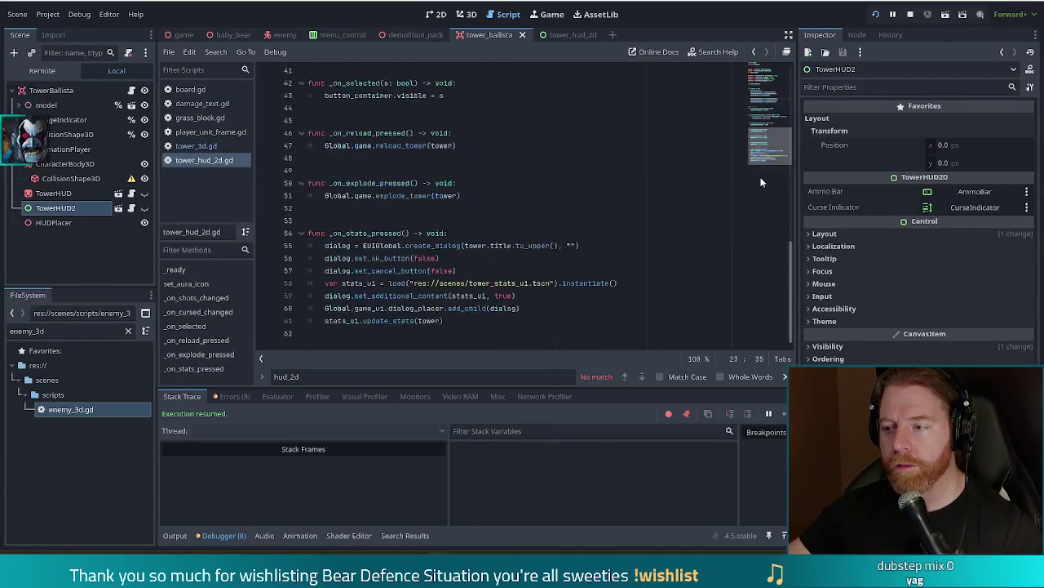
triple_click(532, 320)
key("alt+Up")
key("alt+Up")
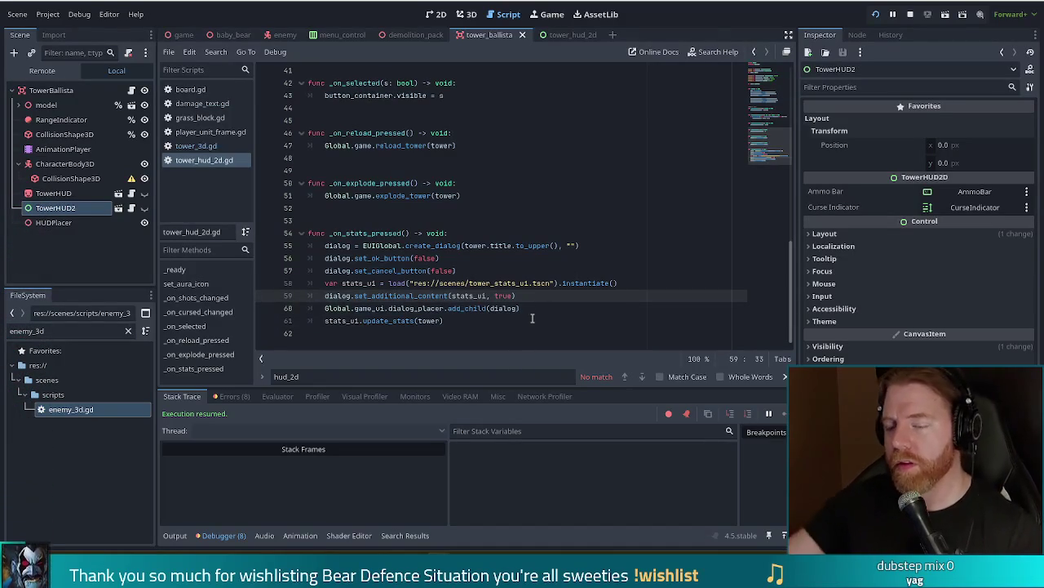
scroll(479, 270, "up", 5)
scroll(478, 270, "up", 5)
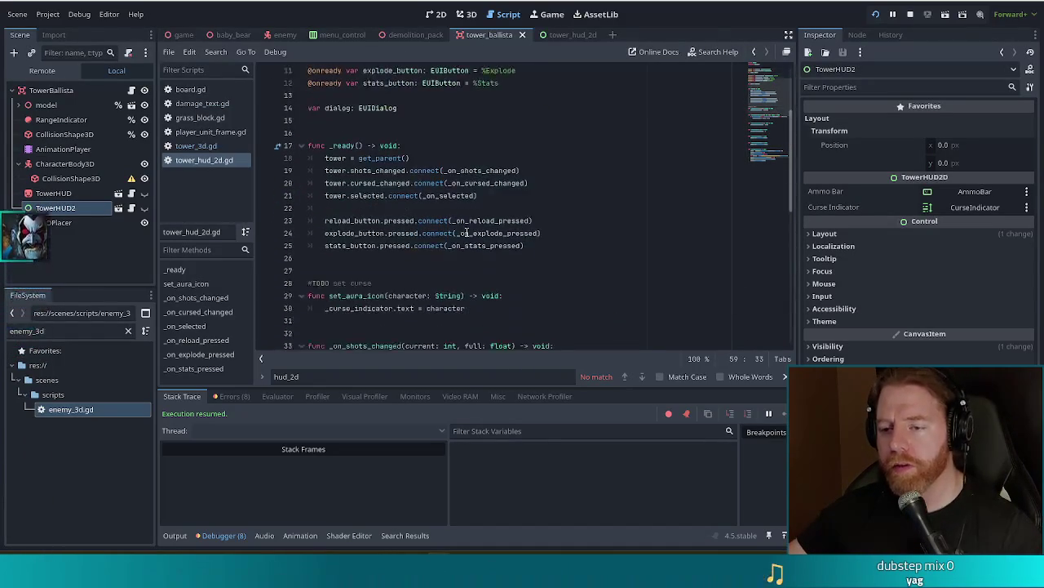
left_click(369, 261)
key("Return")
key("Return")
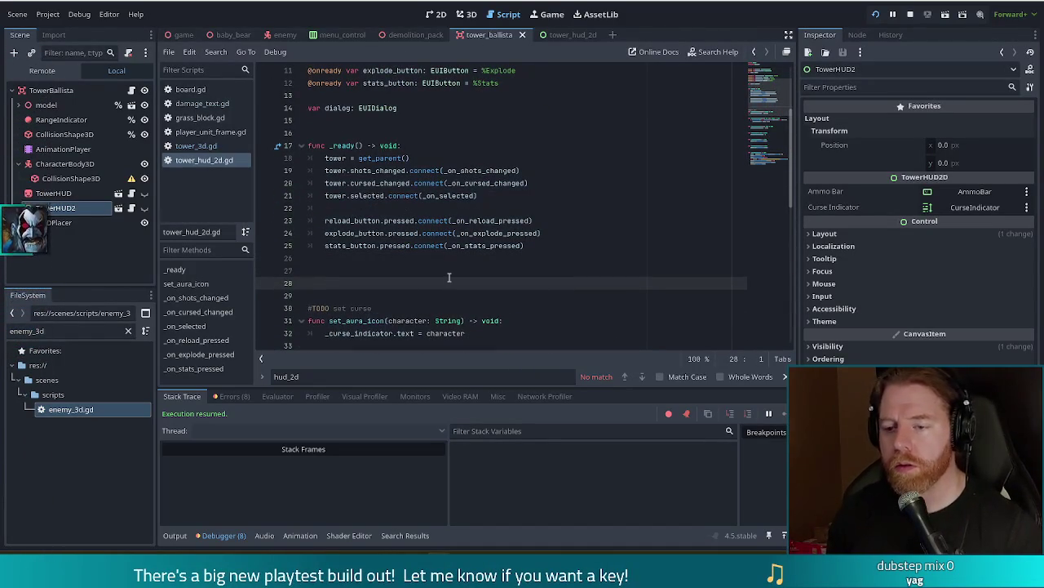
type("func prepare()")
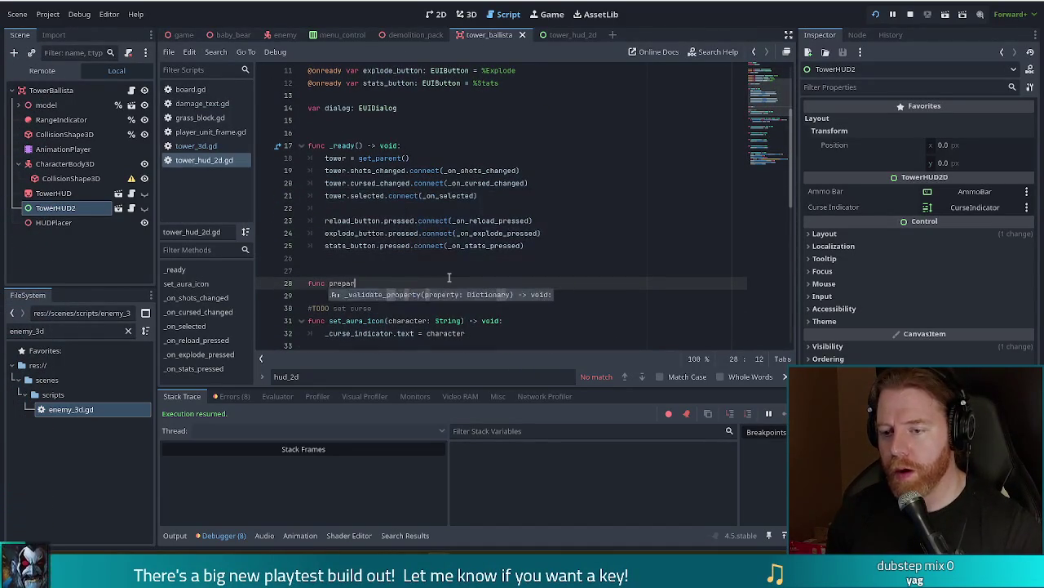
type(" -> void")
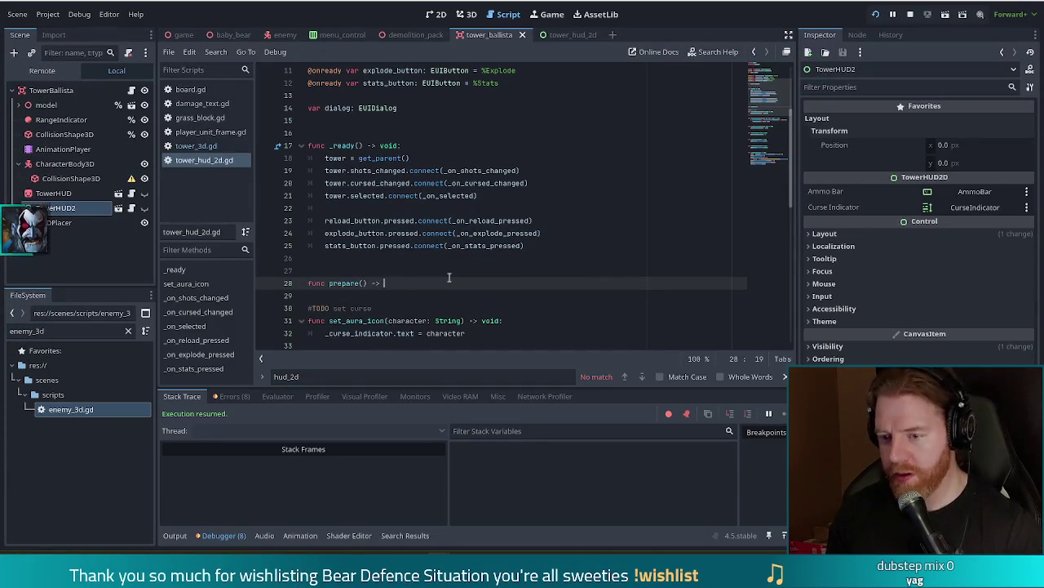
type(":")
key("Return")
key("ctrl+v")
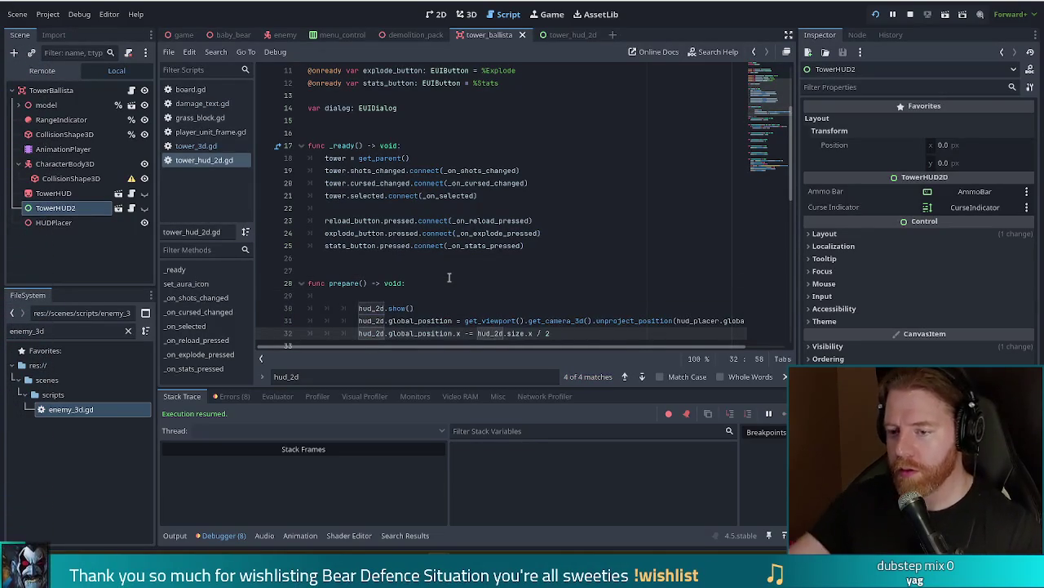
Outdent the pasted lines under prepare, call show() directly, and unproject tower.hud_placer's position
scroll(406, 258, "down", 2)
left_click_drag(406, 258, 380, 233)
key("shift+Tab")
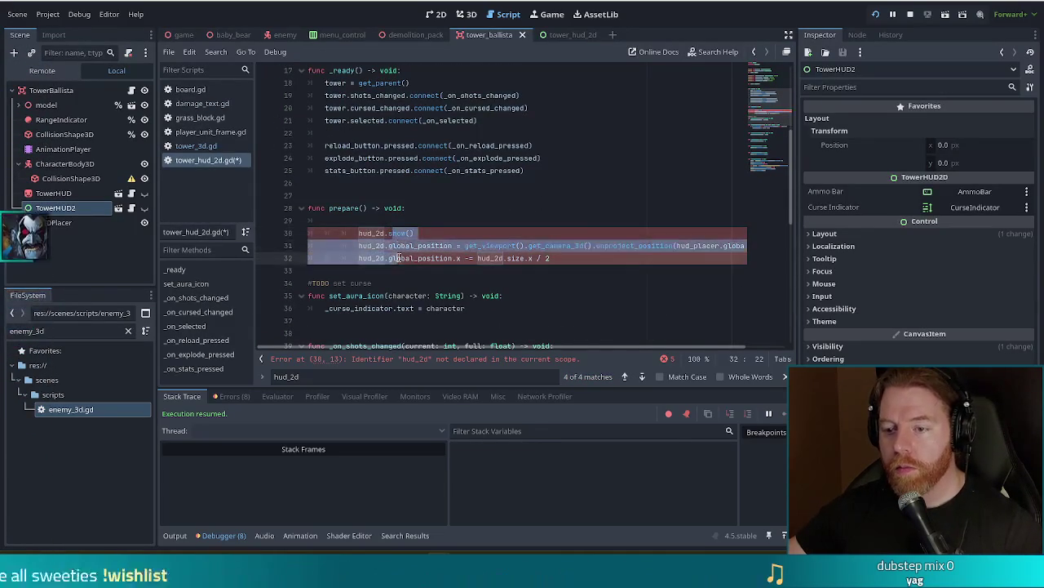
key("shift+Tab")
key("alt+Up")
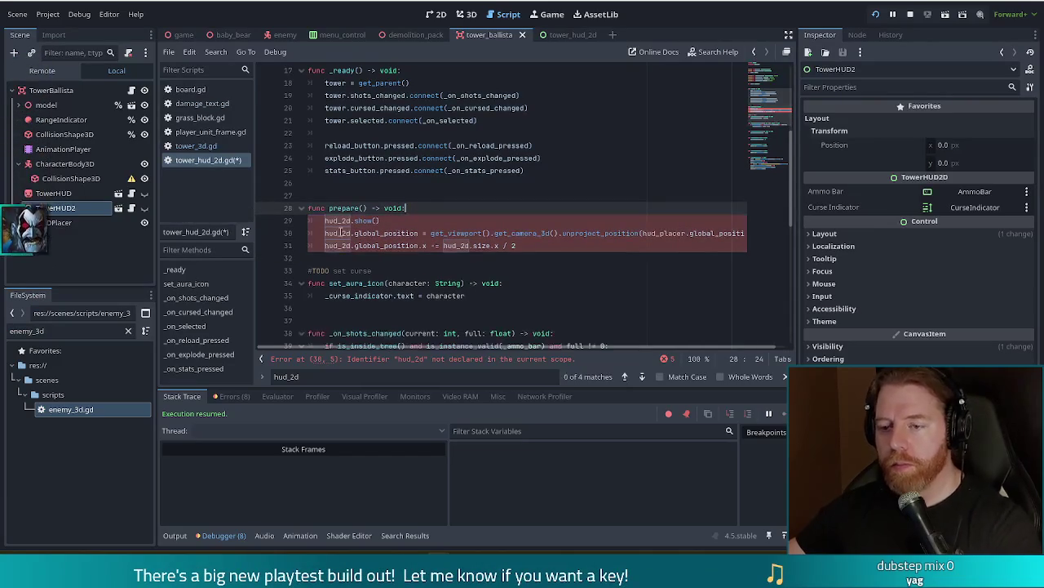
key("Delete")
key("Delete")
key("Delete")
key("Down")
key("Delete")
key("Delete")
key("Delete")
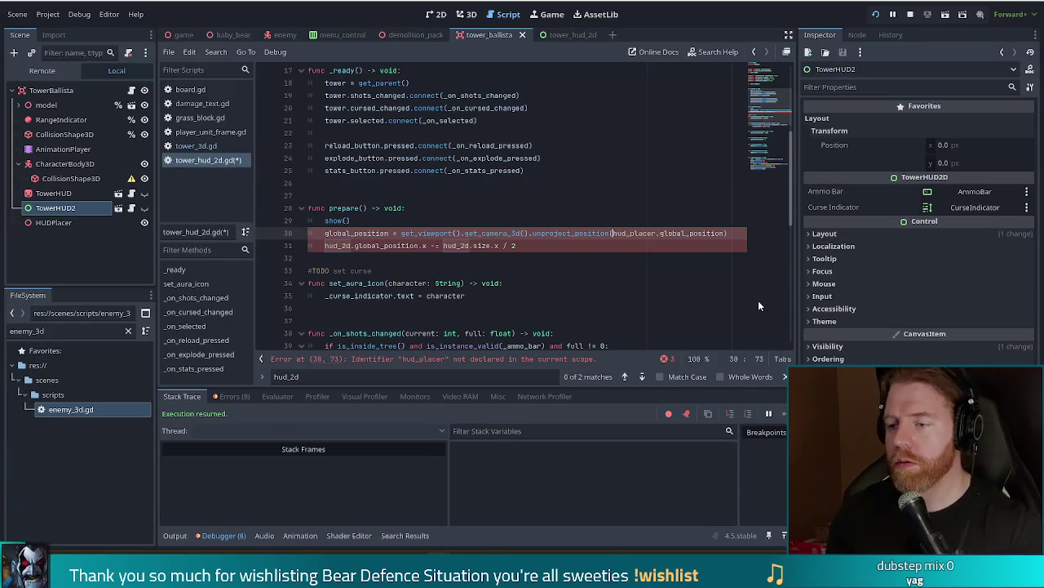
type("tower.")
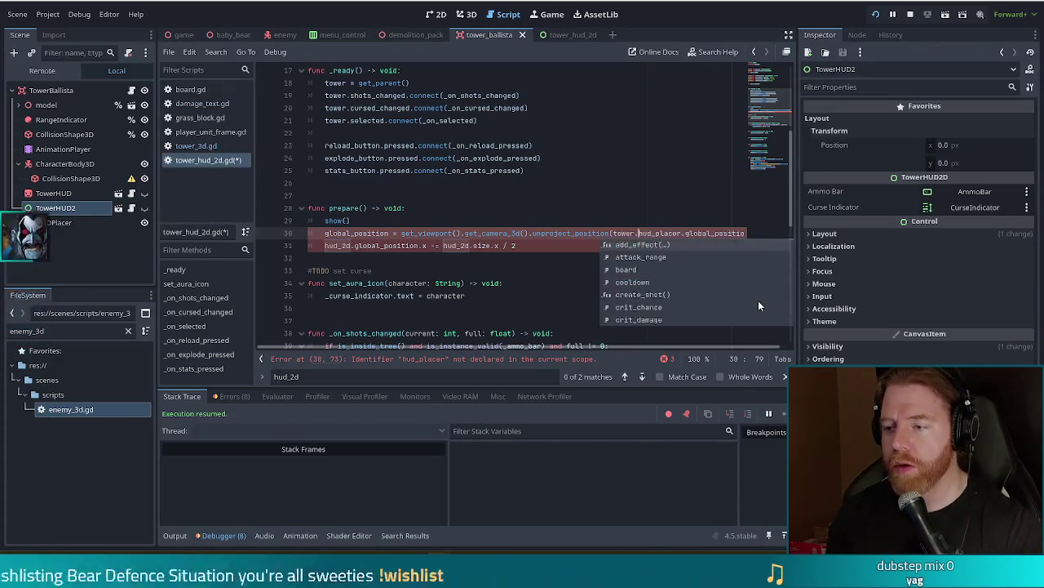
left_click(396, 220)
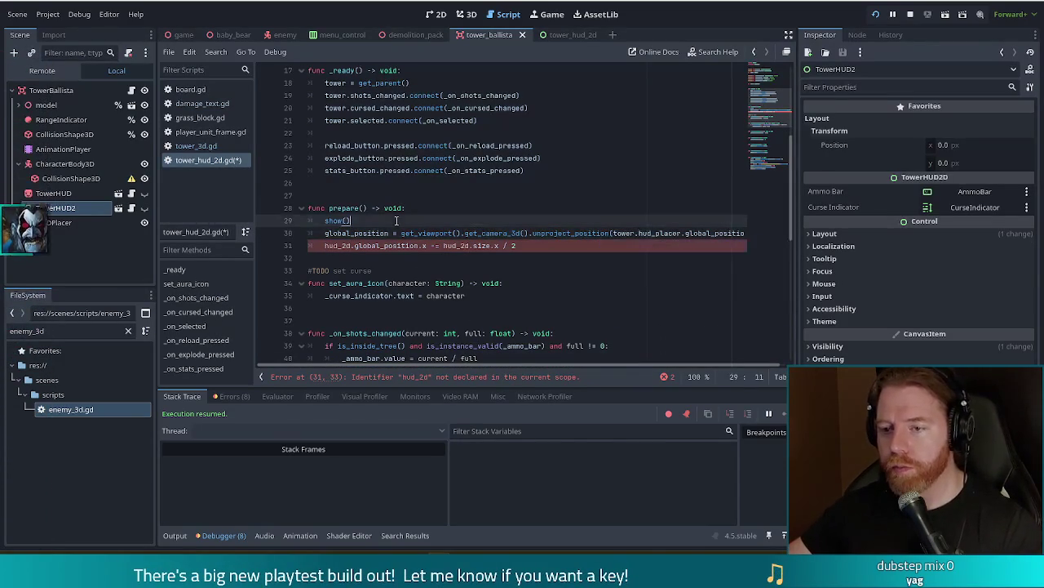
Drop the hud_2d prefixes so the offset reads global_position.x -= size.x / 2
left_click(352, 262)
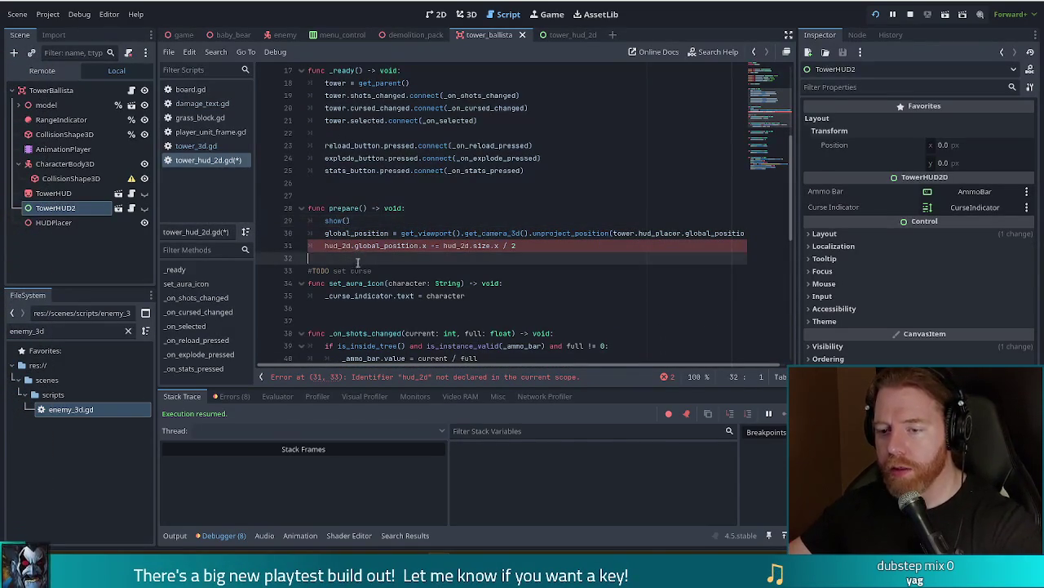
key("Return")
left_click(391, 282)
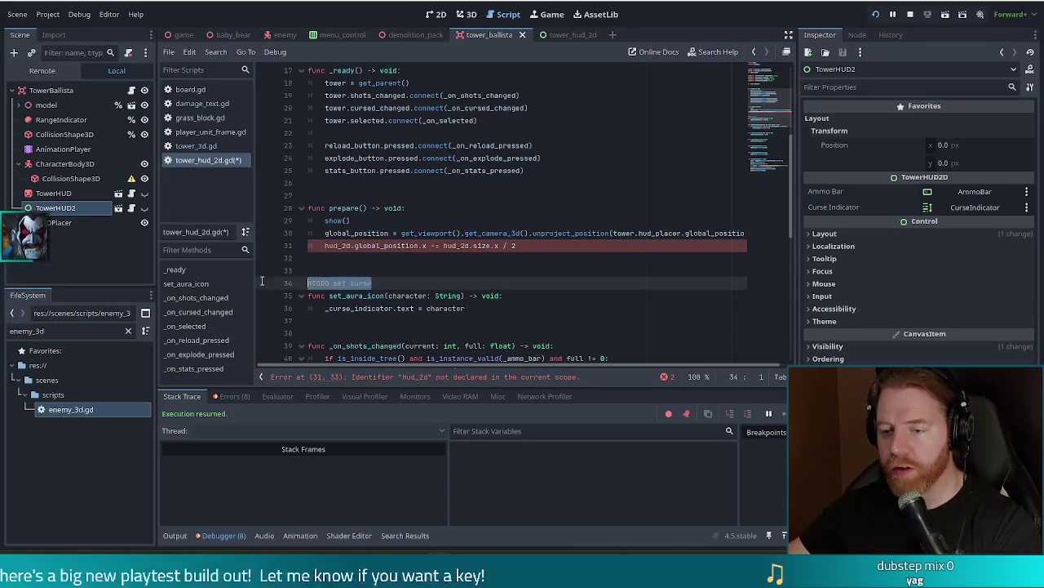
left_click(459, 245)
double_click(333, 244)
key("Delete")
key("Delete")
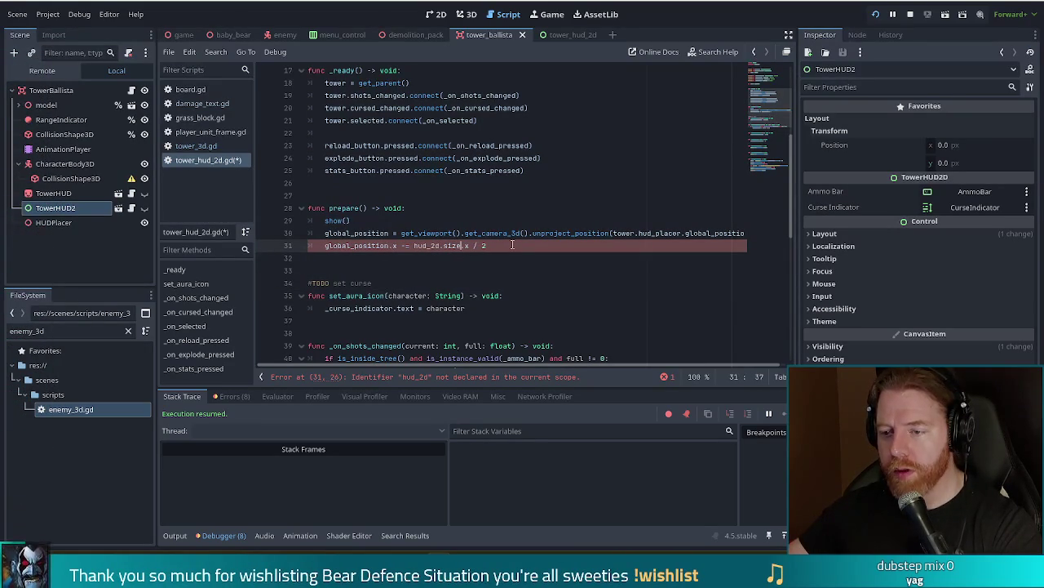
double_click(416, 245)
key("Delete")
key("Delete")
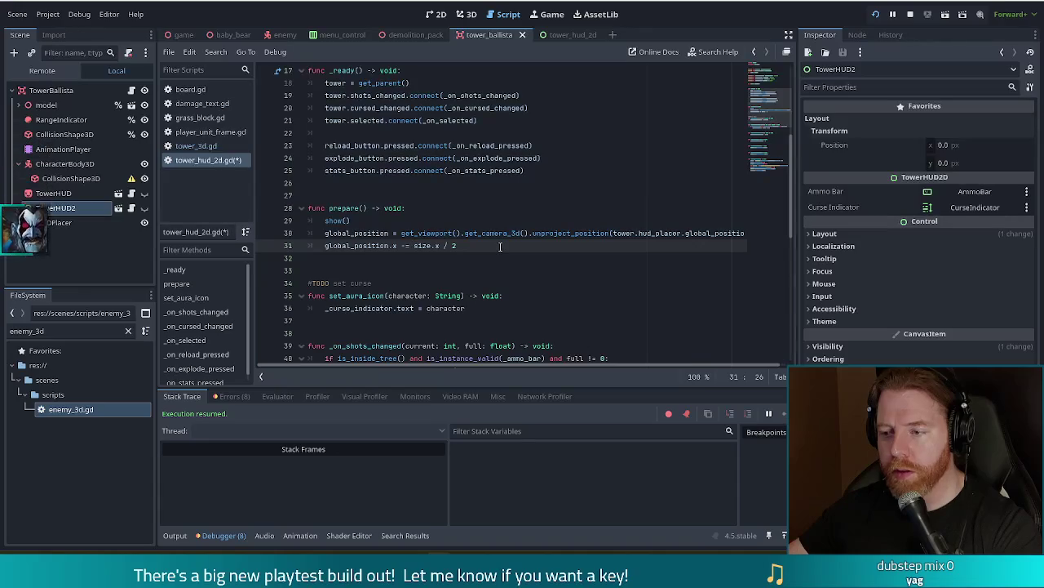
Wrap the unproject_position argument onto its own line and save tower_hud_2d.gd
left_click(710, 234)
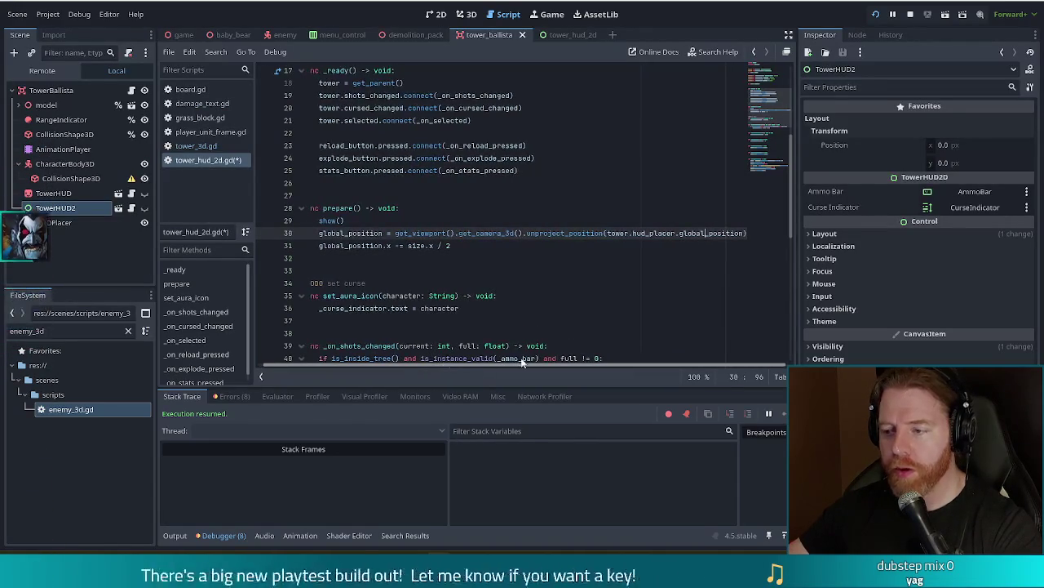
scroll(475, 373, "right", 1)
scroll(382, 369, "left", 1)
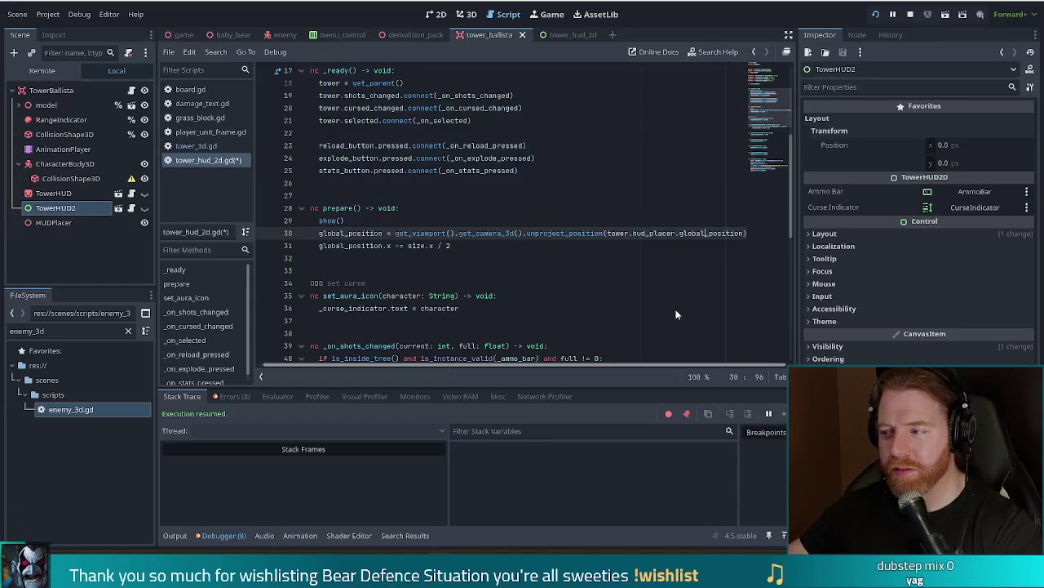
left_click(612, 233)
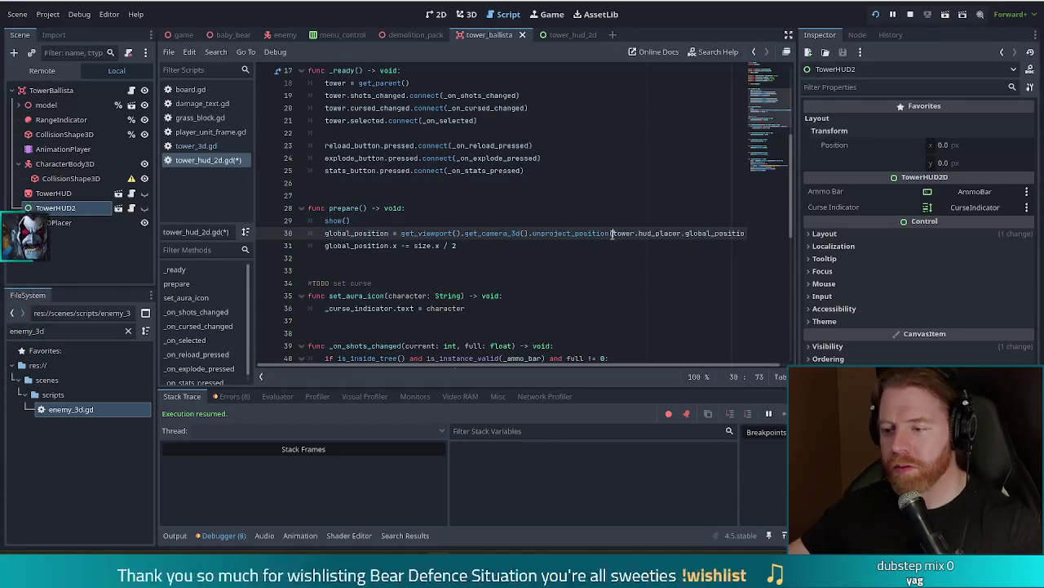
key("Return")
key("BackSpace")
key("ctrl+s")
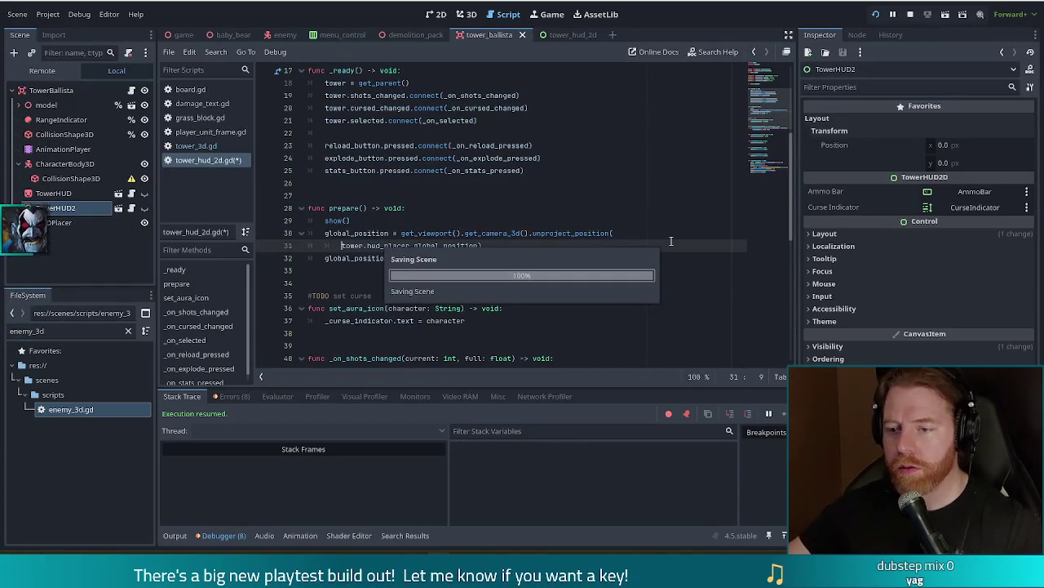
left_click(428, 224)
scroll(466, 236, "down", 3)
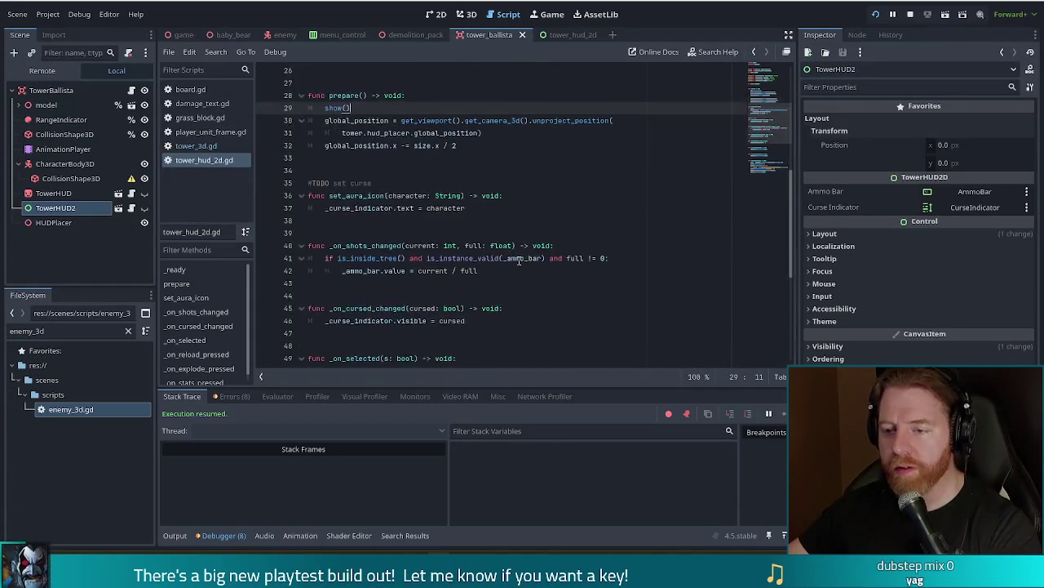
scroll(489, 241, "up", 2)
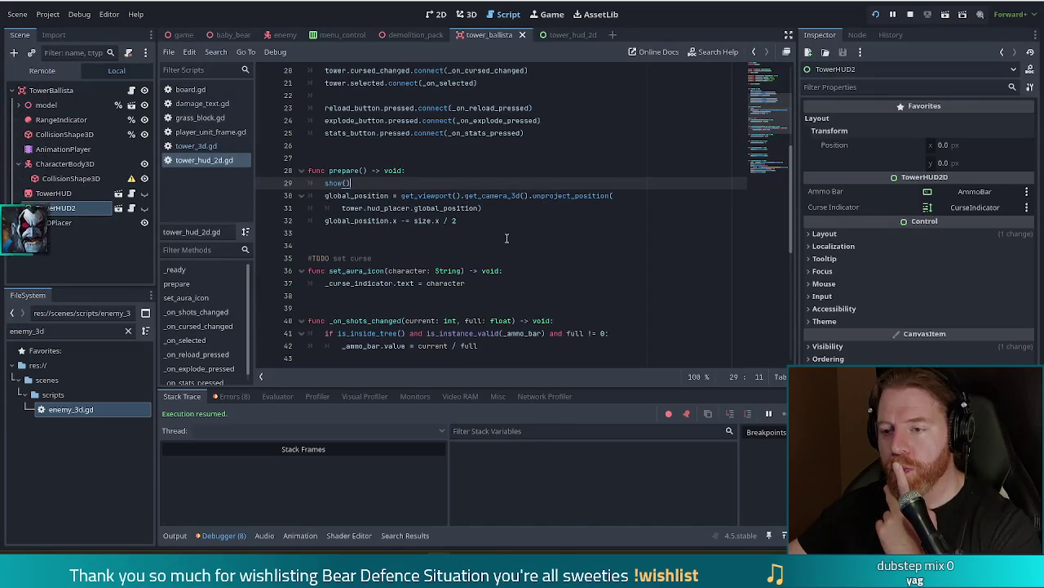
scroll(507, 238, "up", 3)
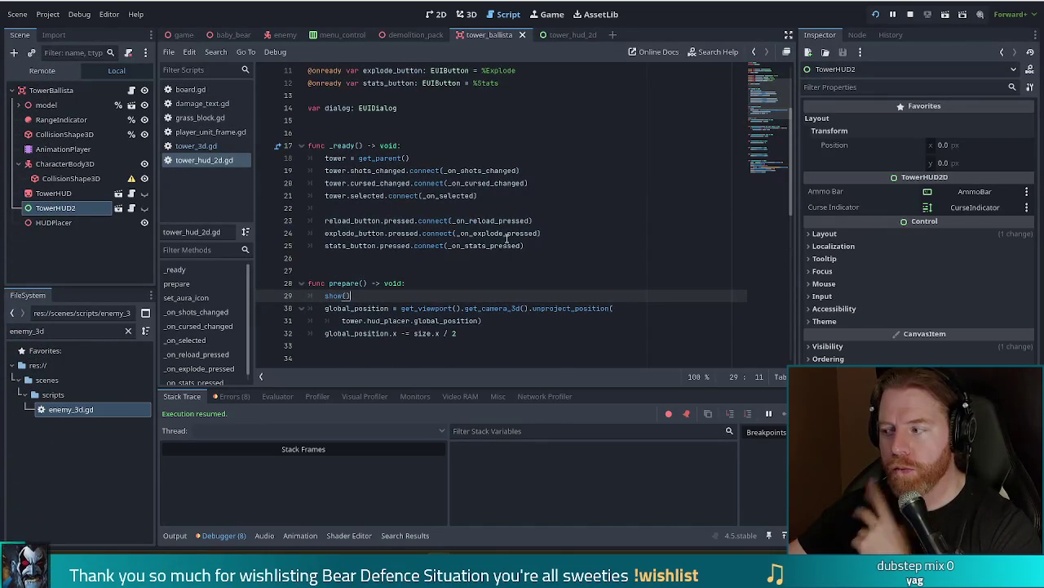